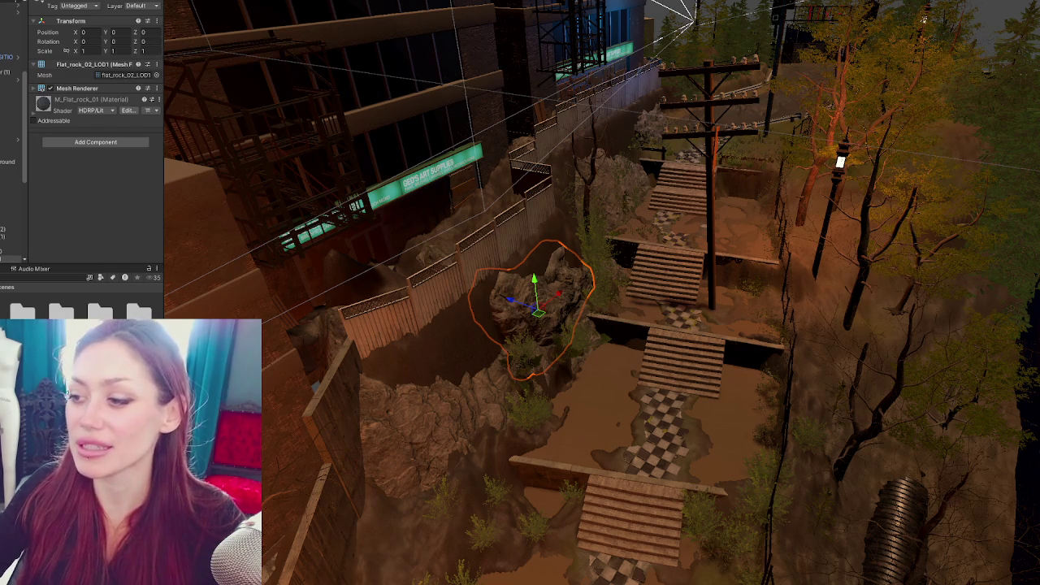
Frame the selected rock in the Scene view
mouse_move(606, 508)
mouse_down()
mouse_move(600, 399)
mouse_move(608, 453)
mouse_move(630, 418)
mouse_up()
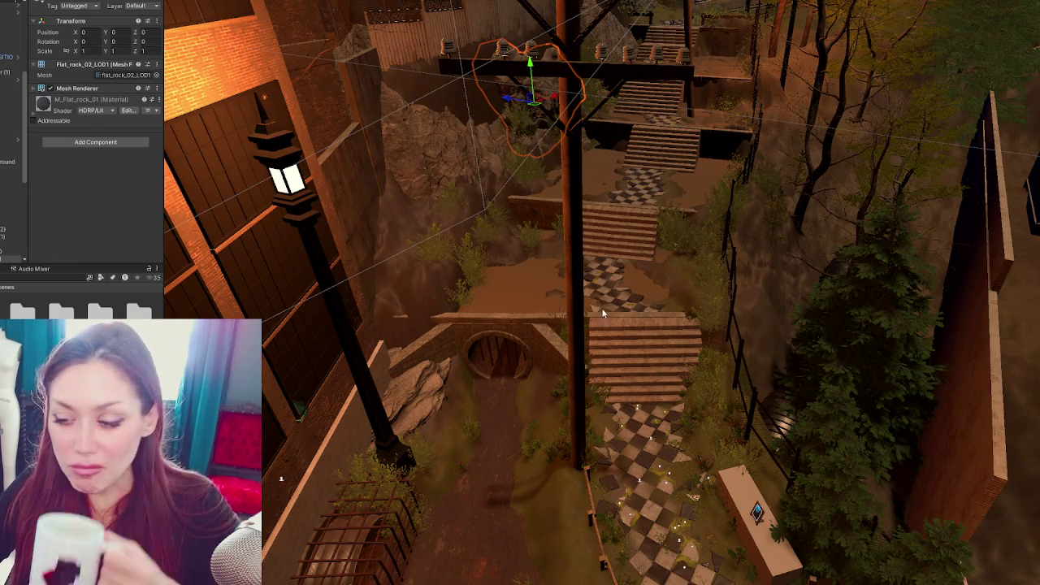
key(f)
scroll(480, 204, down, 10)
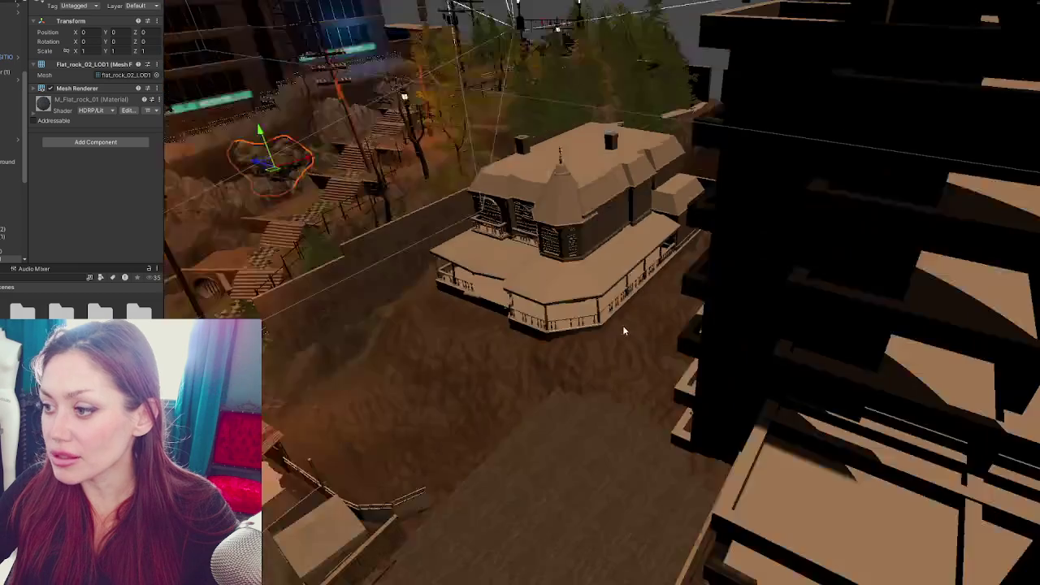
scroll(662, 306, up, 5)
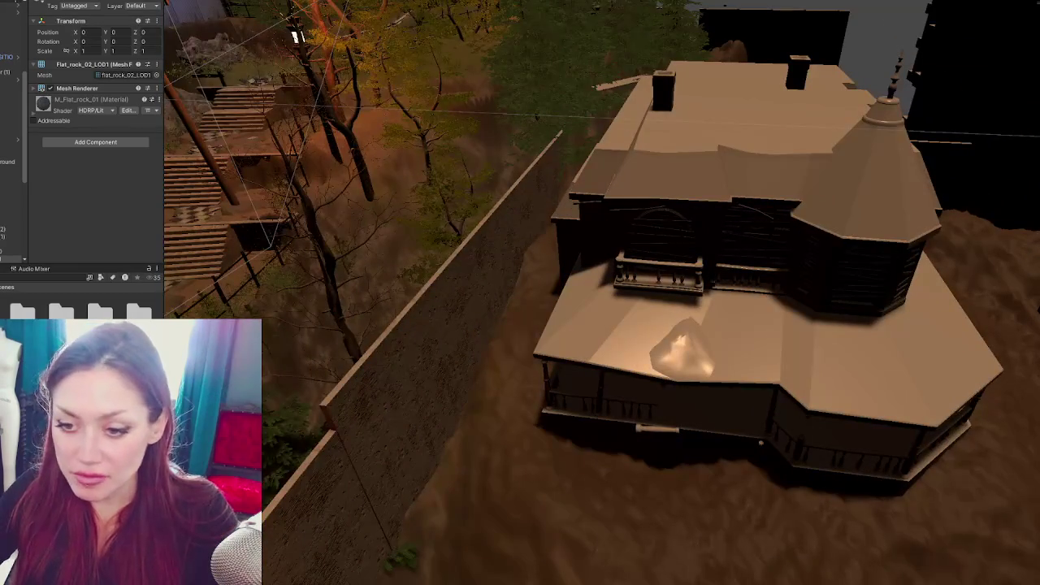
Save the modified scene when opening another scene asset, then load a scene additively beside the current level
right_click(23, 171)
click(36, 204)
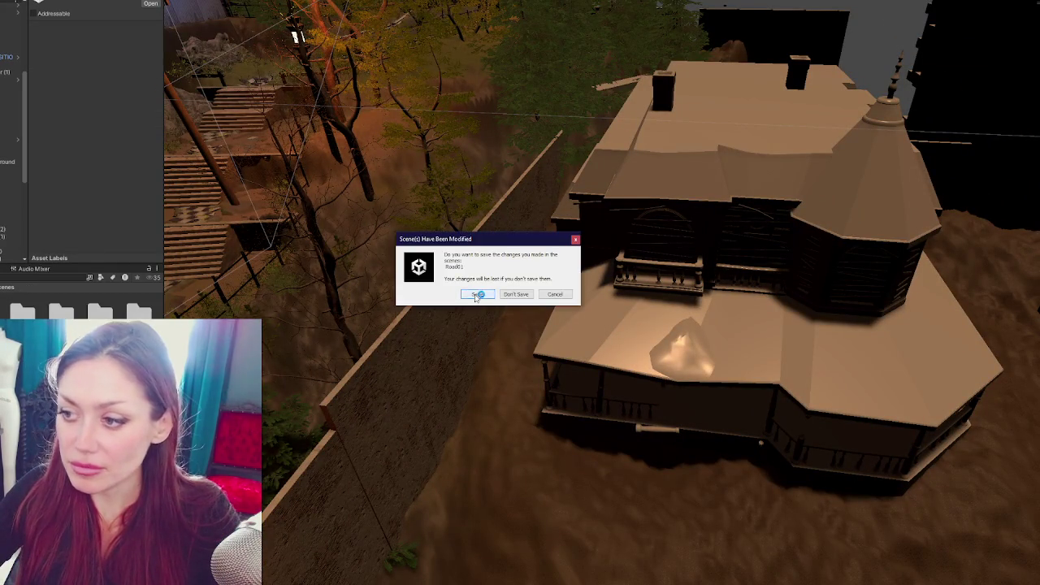
click(477, 296)
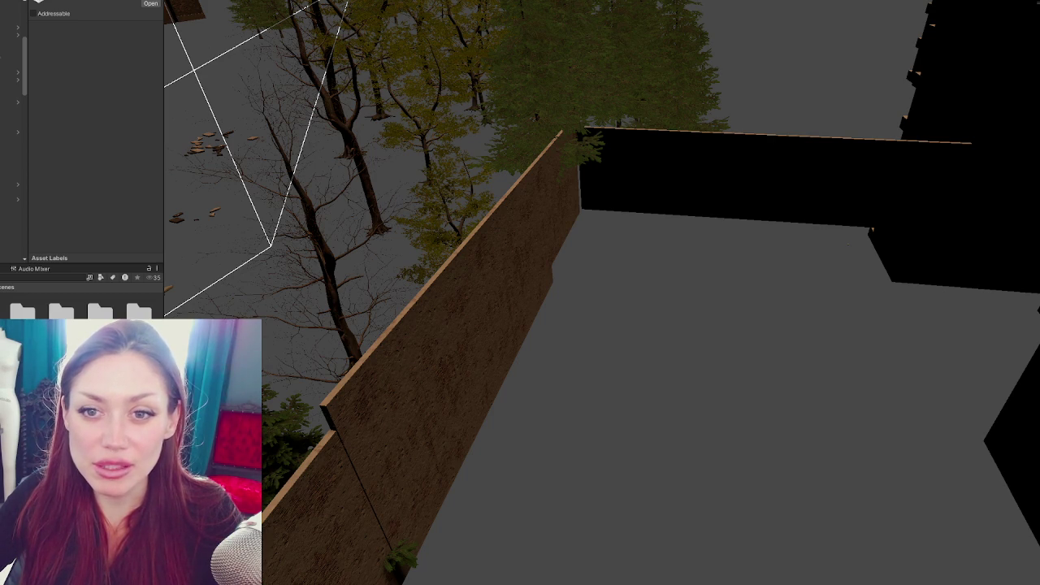
right_click(58, 124)
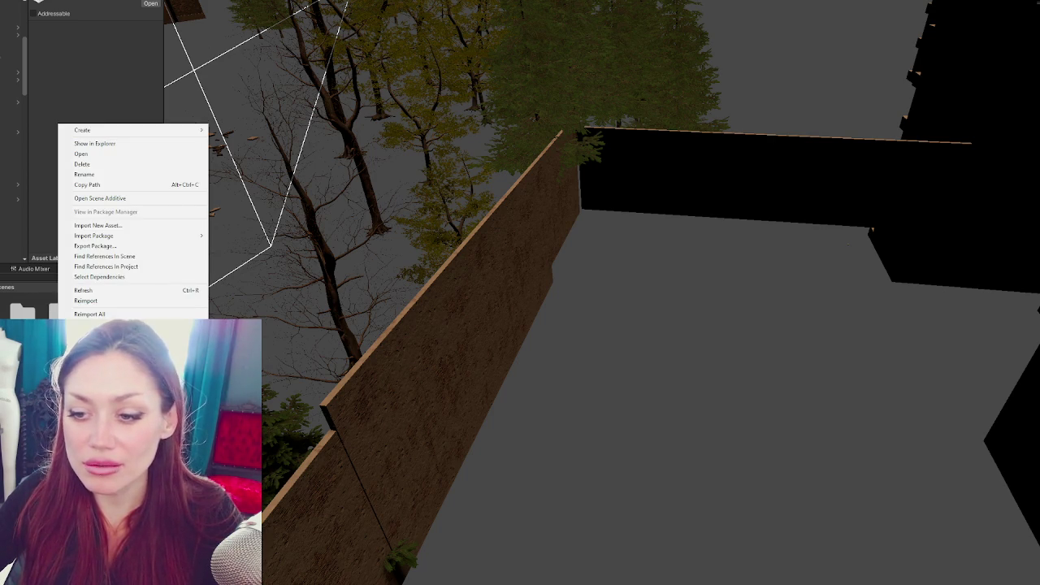
click(128, 199)
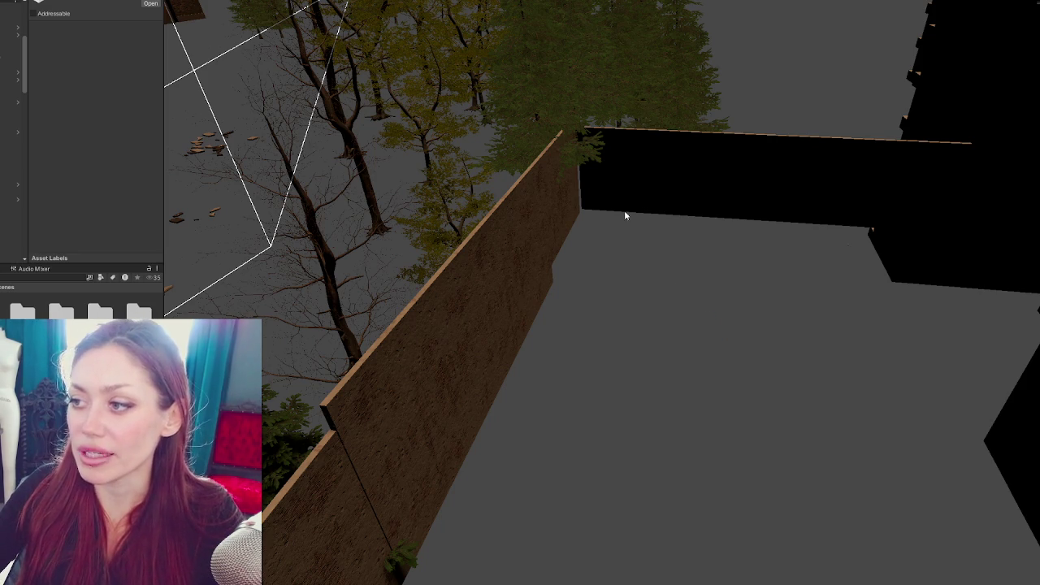
scroll(548, 227, down, 10)
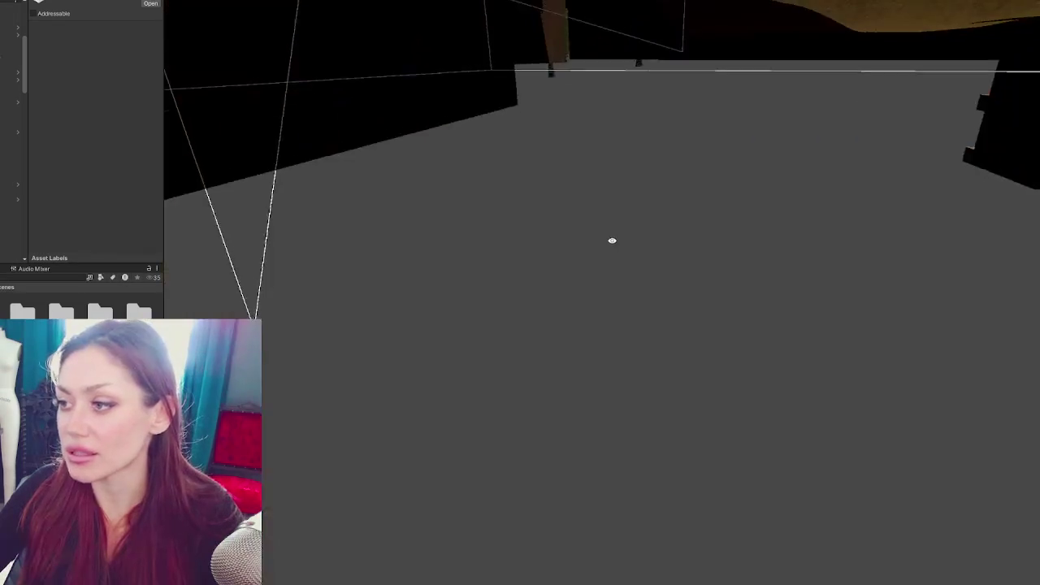
scroll(604, 282, down, 10)
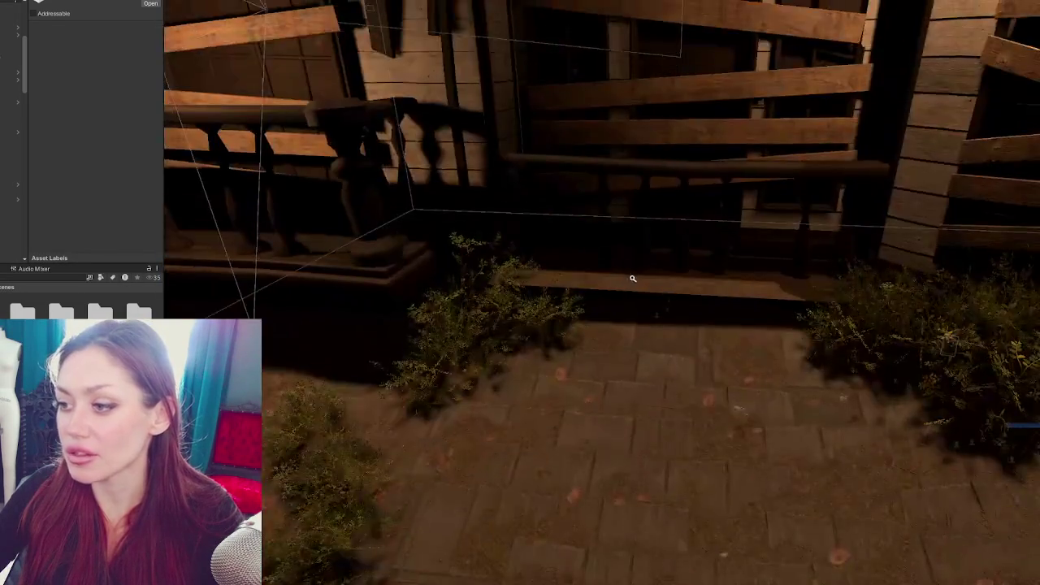
scroll(705, 266, down, 10)
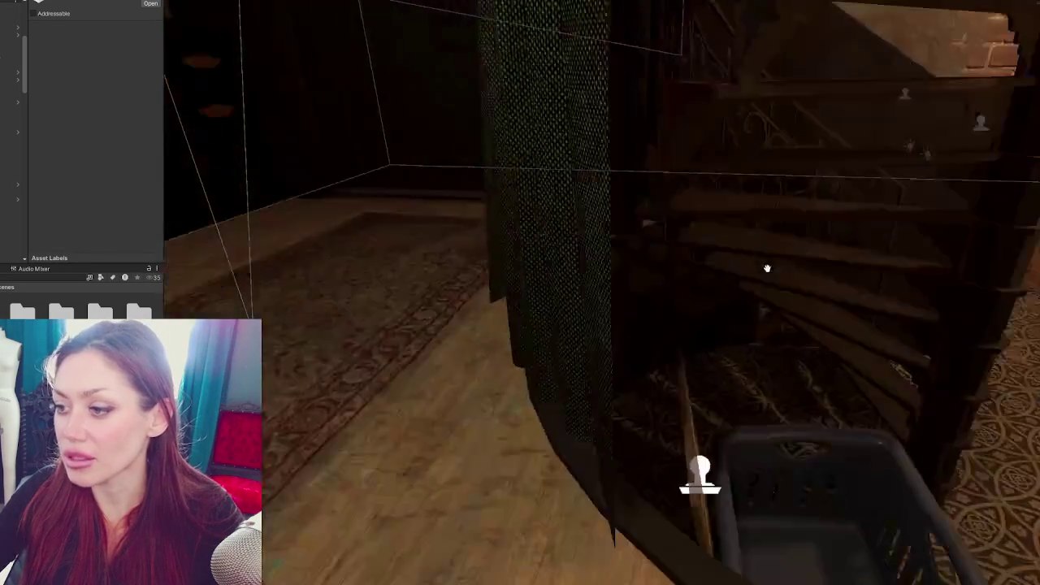
scroll(736, 257, down, 10)
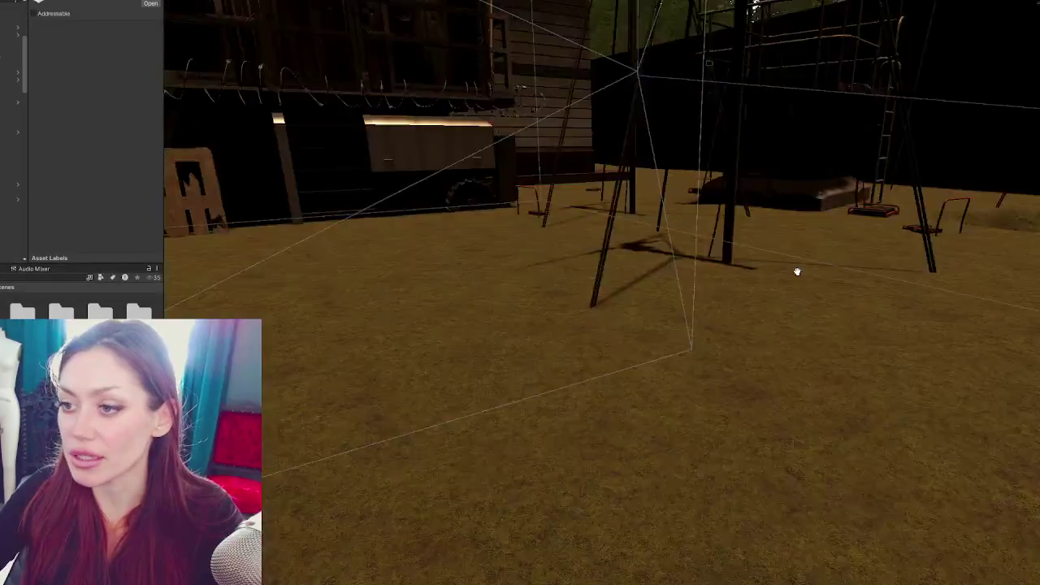
scroll(731, 284, down, 10)
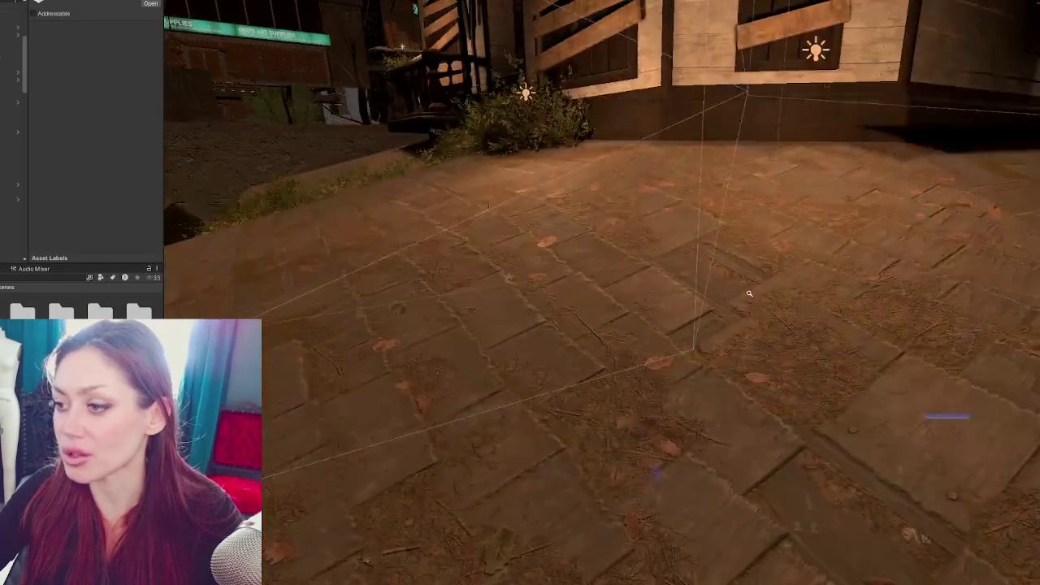
scroll(784, 290, down, 10)
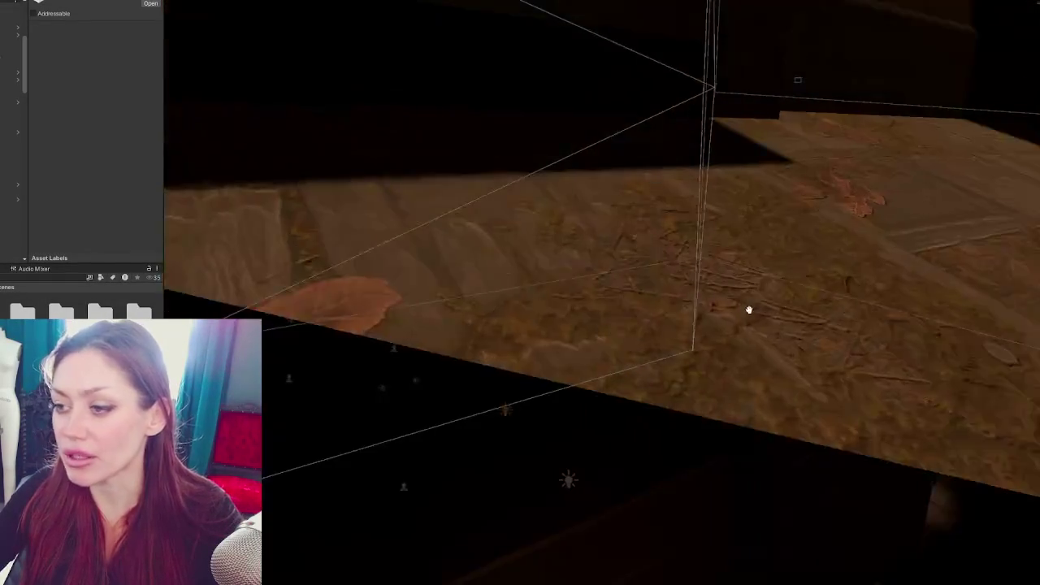
scroll(764, 322, down, 10)
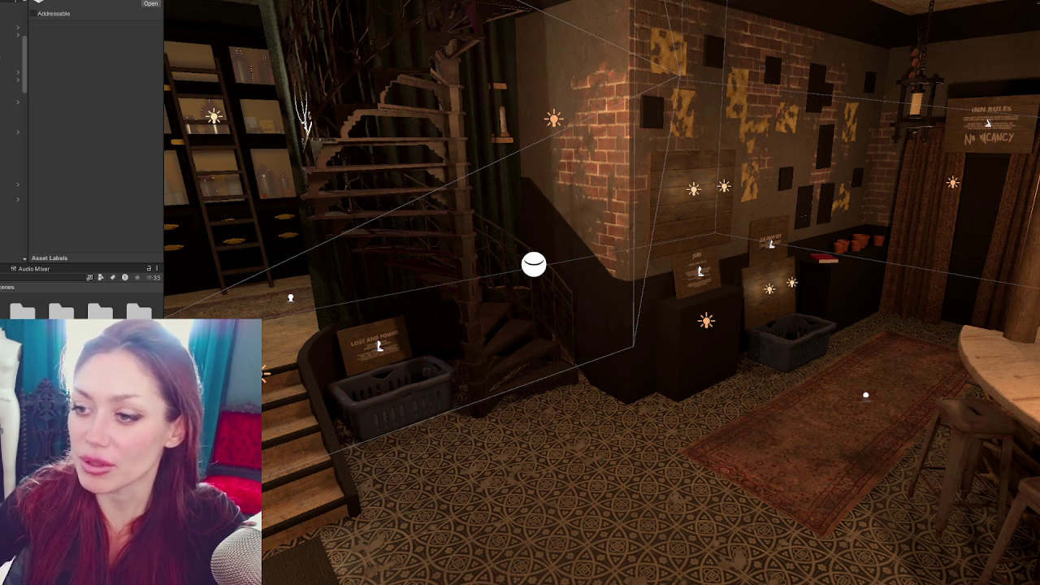
Nudge the curtain by the spiral staircase along Z and turn it slightly around Y
click(346, 281)
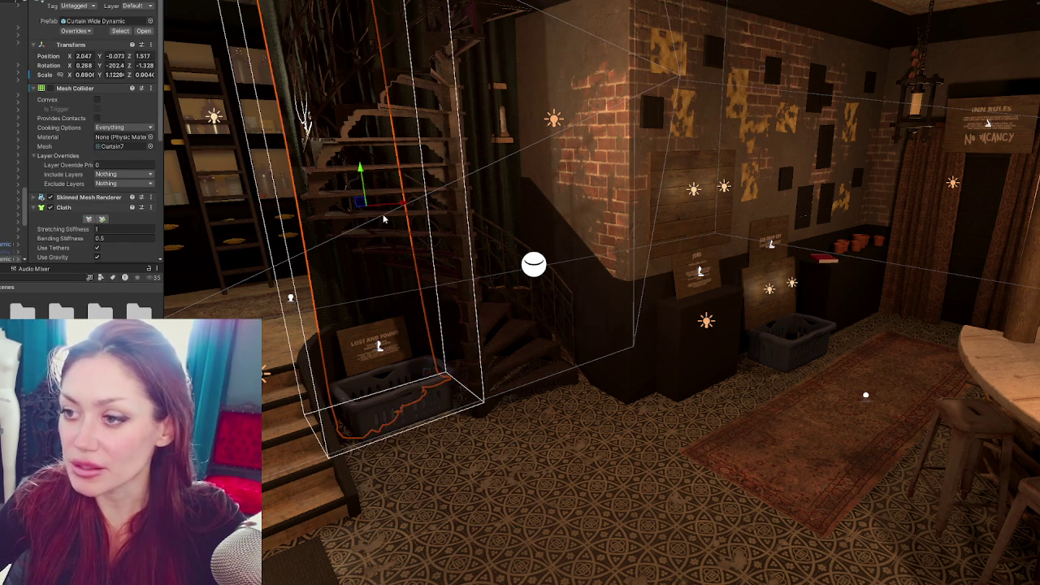
key(f)
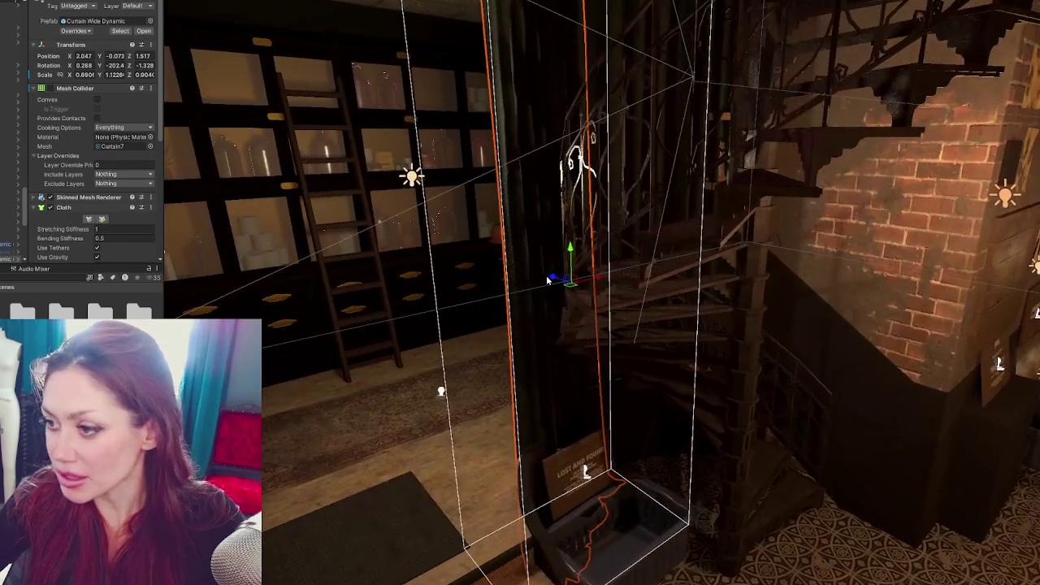
mouse_move(554, 279)
mouse_down()
mouse_move(593, 299)
mouse_move(580, 296)
mouse_up()
key(e)
mouse_move(655, 312)
mouse_down()
mouse_move(601, 308)
mouse_move(881, 341)
mouse_up()
Shift the neighbouring curtain along Z to 1.176, then select the shop door
click(520, 323)
mouse_move(520, 322)
mouse_down()
mouse_move(492, 339)
mouse_move(490, 307)
mouse_move(501, 301)
mouse_move(487, 290)
mouse_up()
key(w)
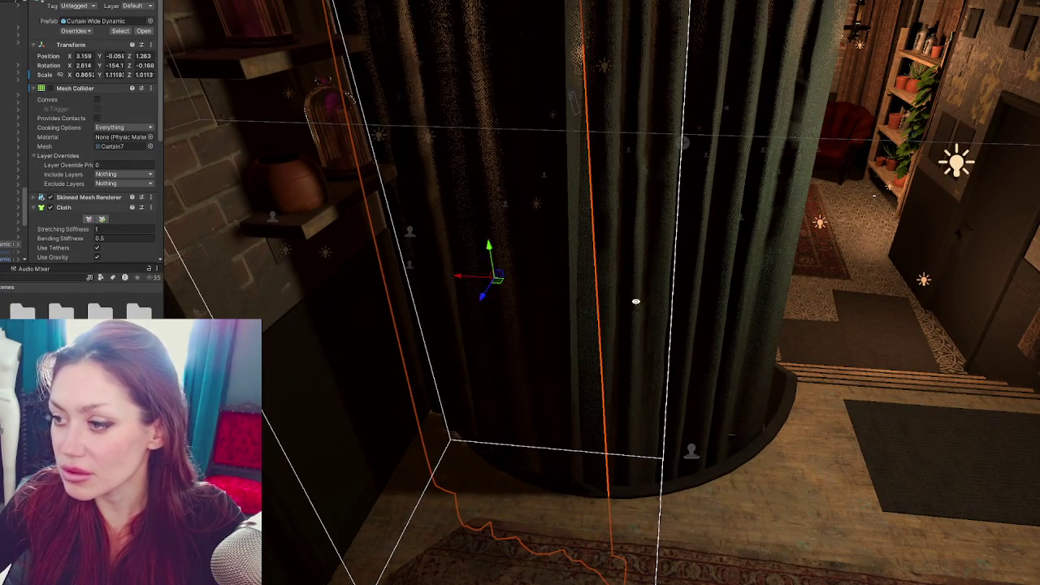
drag(645, 302, 731, 309)
mouse_move(566, 506)
mouse_down()
mouse_move(547, 504)
mouse_move(561, 309)
mouse_move(964, 341)
mouse_move(942, 360)
mouse_up()
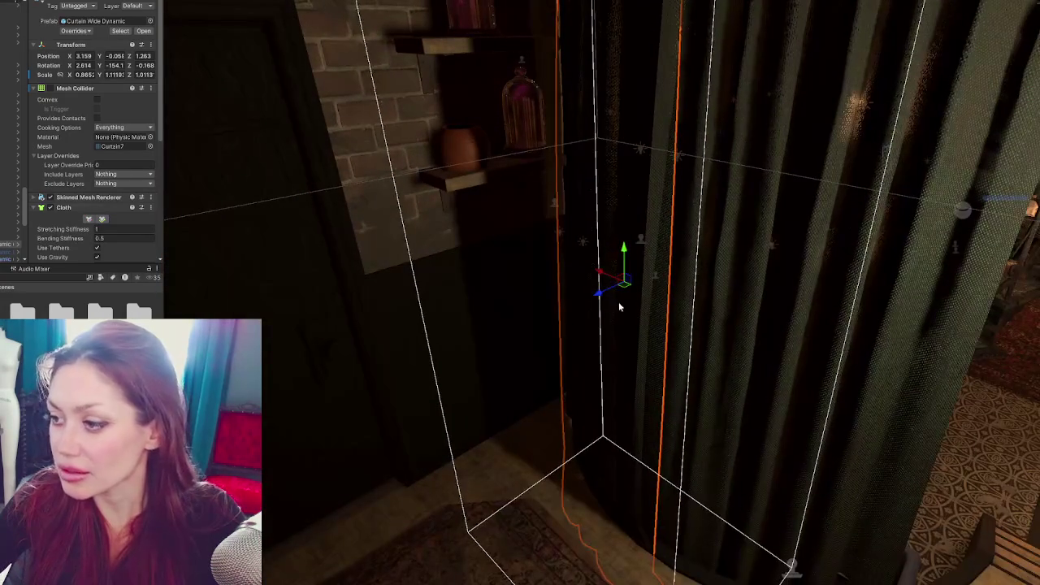
drag(599, 297, 613, 290)
mouse_move(701, 283)
mouse_down()
mouse_move(451, 269)
mouse_move(520, 268)
mouse_up()
scroll(569, 244, down, 5)
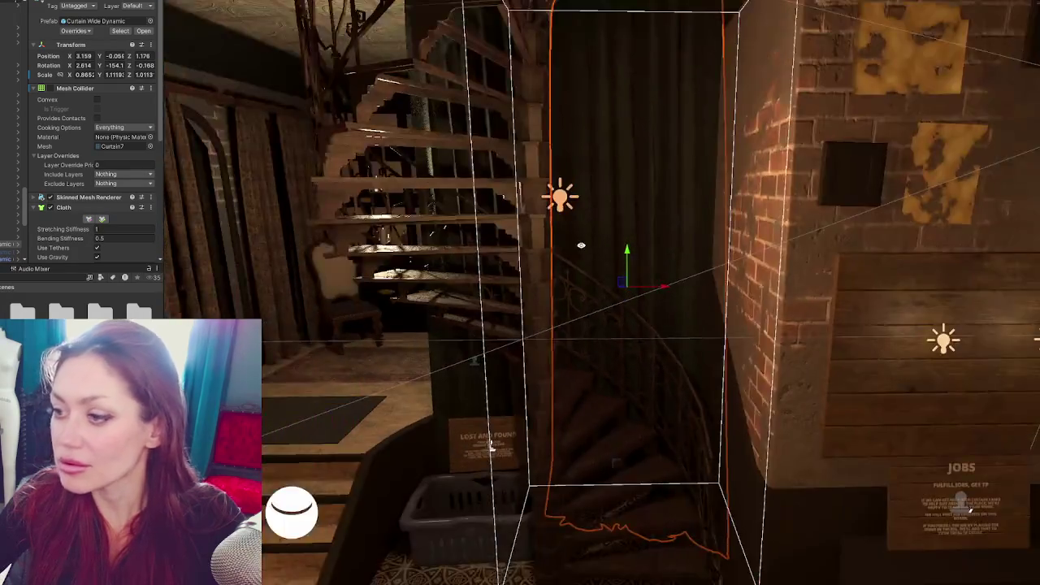
mouse_move(709, 280)
mouse_down()
mouse_move(698, 202)
mouse_move(708, 199)
mouse_move(771, 271)
mouse_up()
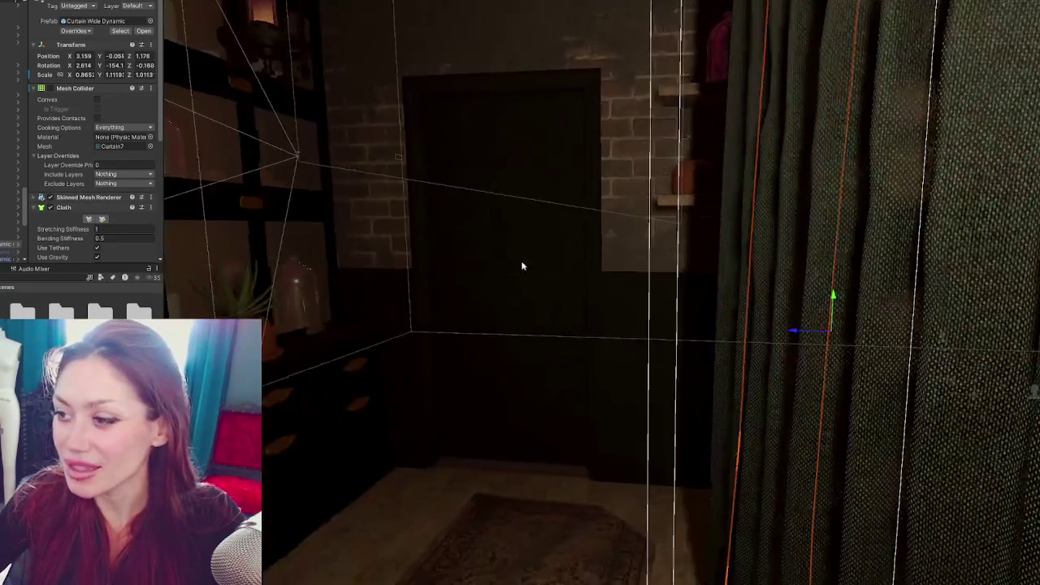
click(515, 306)
Frame the door and try an ending Y of 10 in its script, then discard it
key(f)
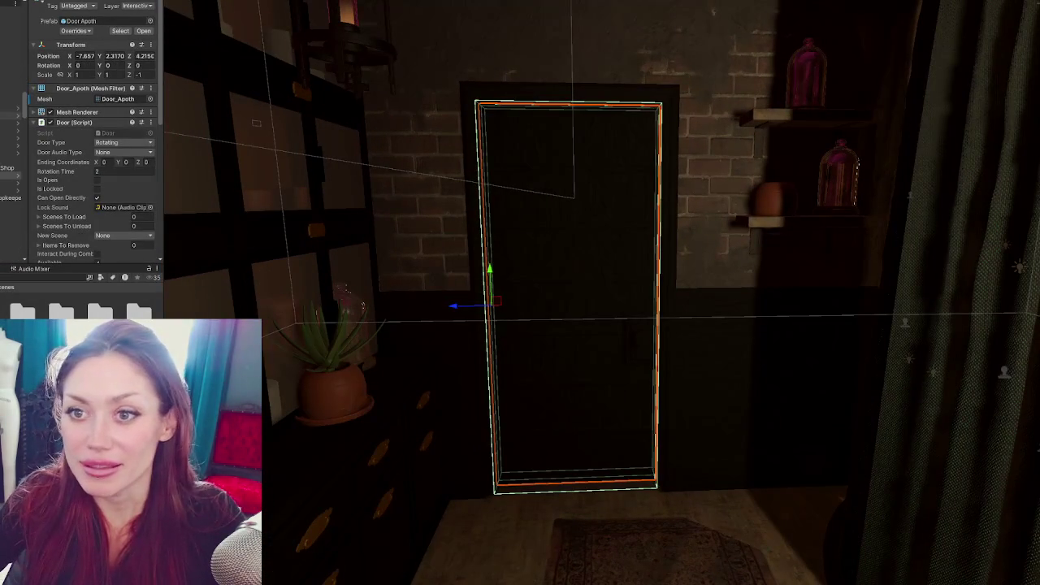
click(81, 121)
click(82, 122)
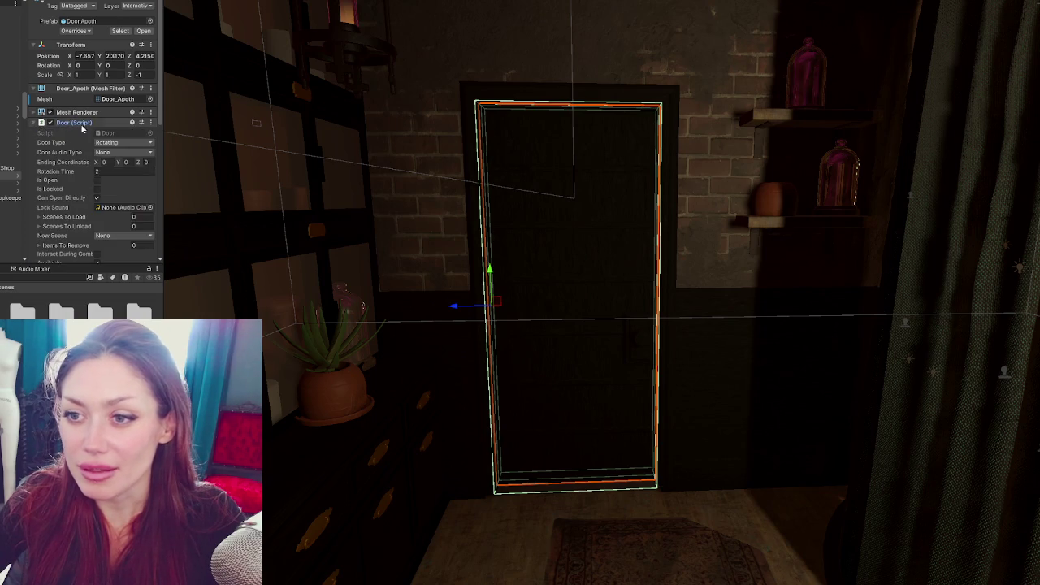
click(77, 112)
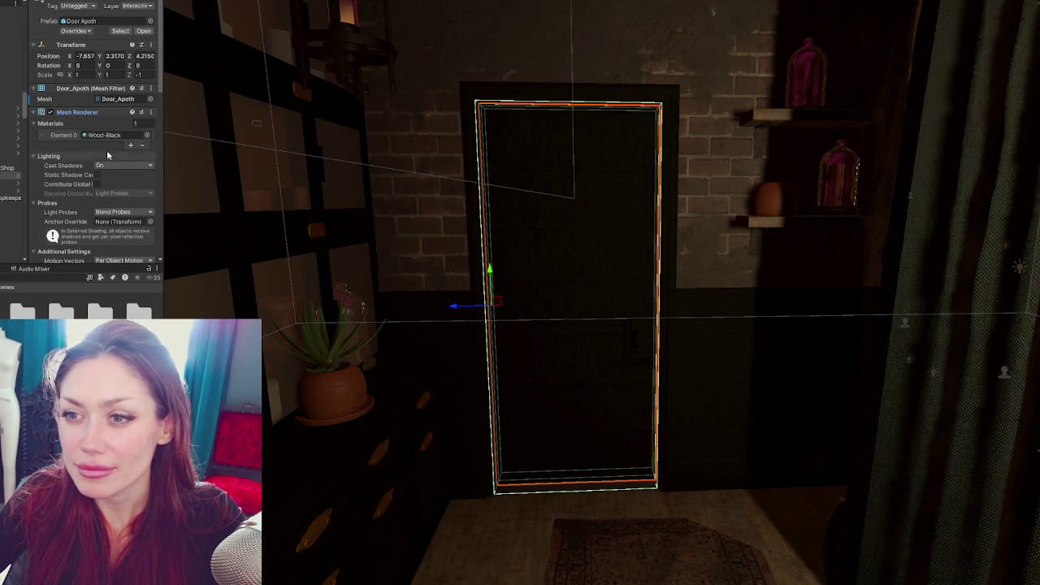
scroll(98, 186, down, 5)
double_click(128, 114)
text(10.)
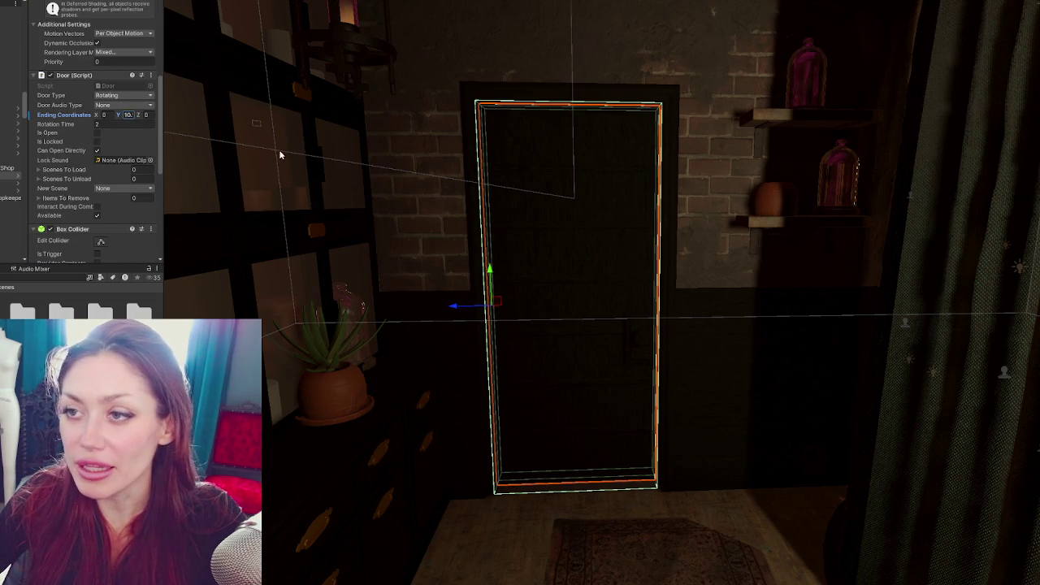
key(Escape)
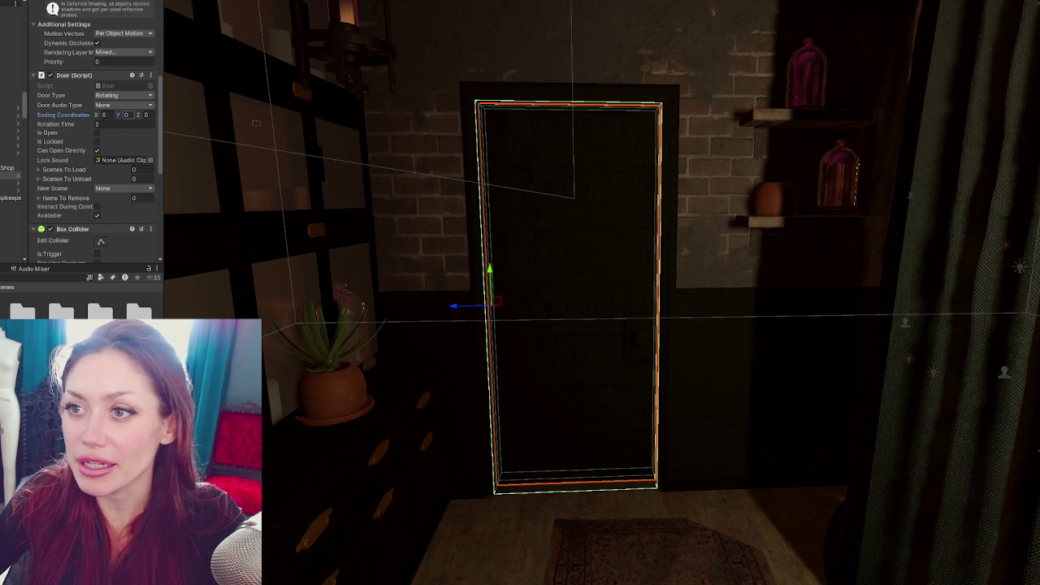
Test-rotate the door, undo back to rotation 0, and set the Door script's ending Y to 90
mouse_move(714, 243)
mouse_down()
mouse_move(574, 230)
mouse_move(612, 257)
mouse_move(566, 214)
mouse_up()
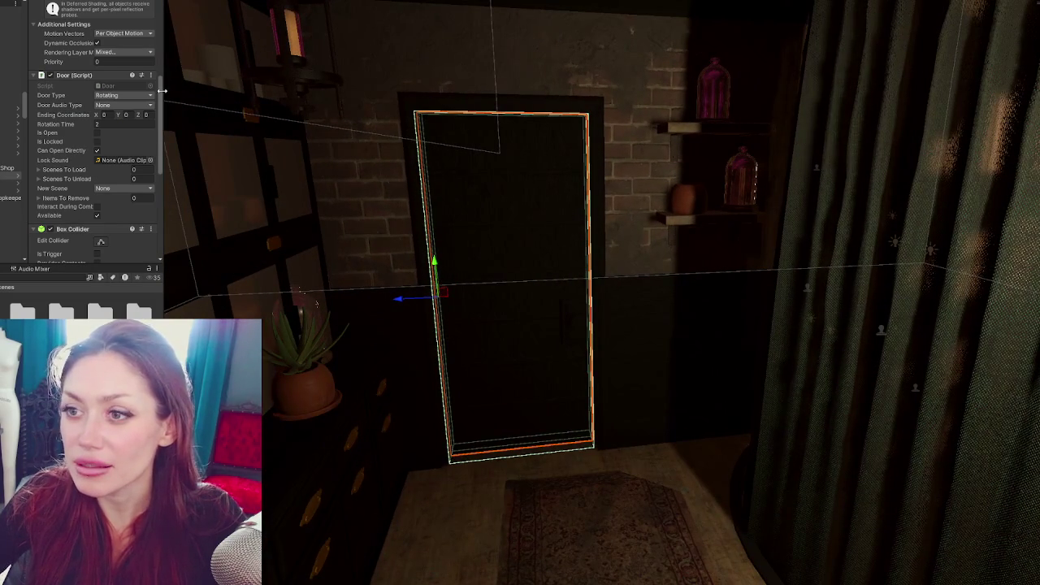
scroll(116, 62, up, 5)
scroll(117, 62, up, 1)
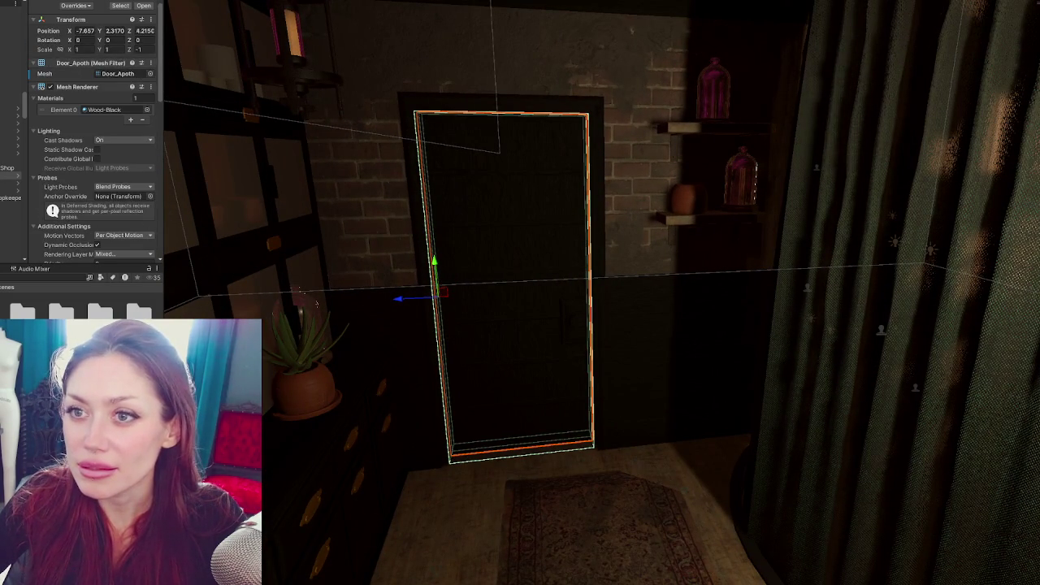
scroll(104, 144, up, 1)
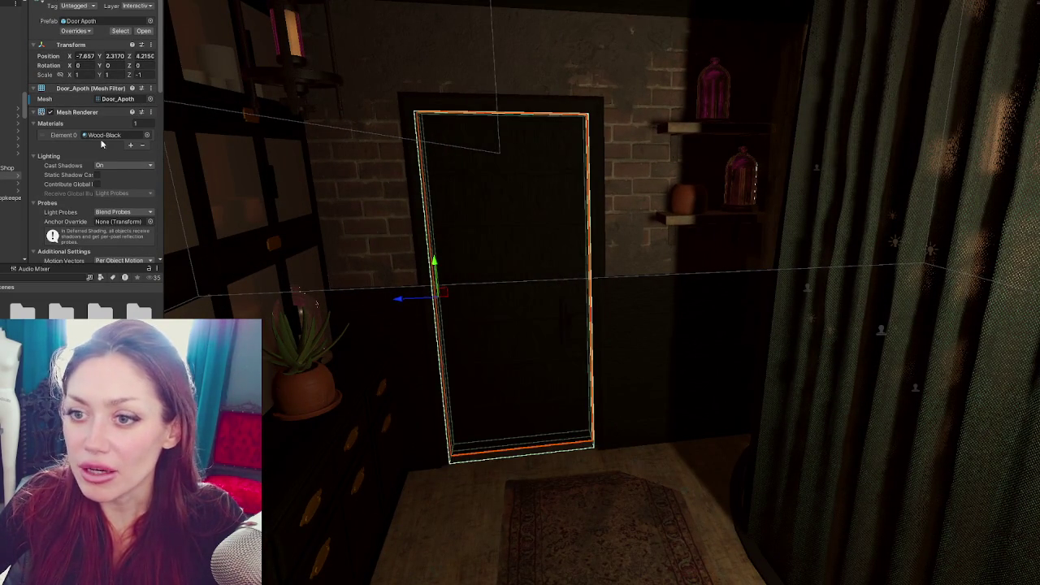
click(77, 112)
click(73, 88)
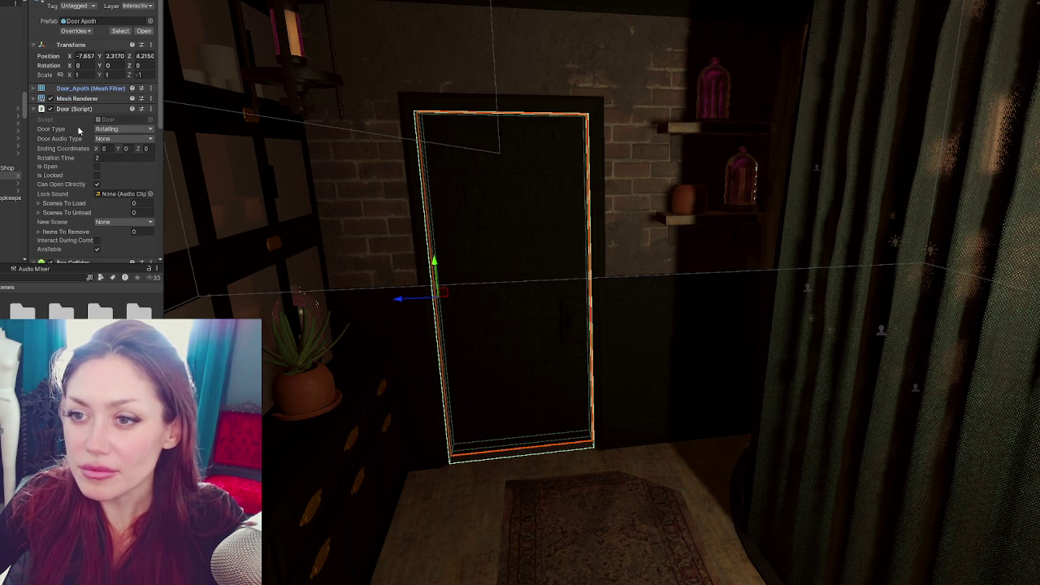
key(e)
mouse_move(469, 304)
mouse_down()
mouse_move(552, 294)
mouse_move(511, 307)
mouse_move(580, 290)
mouse_move(468, 304)
mouse_up()
key(ctrl+z)
click(129, 149)
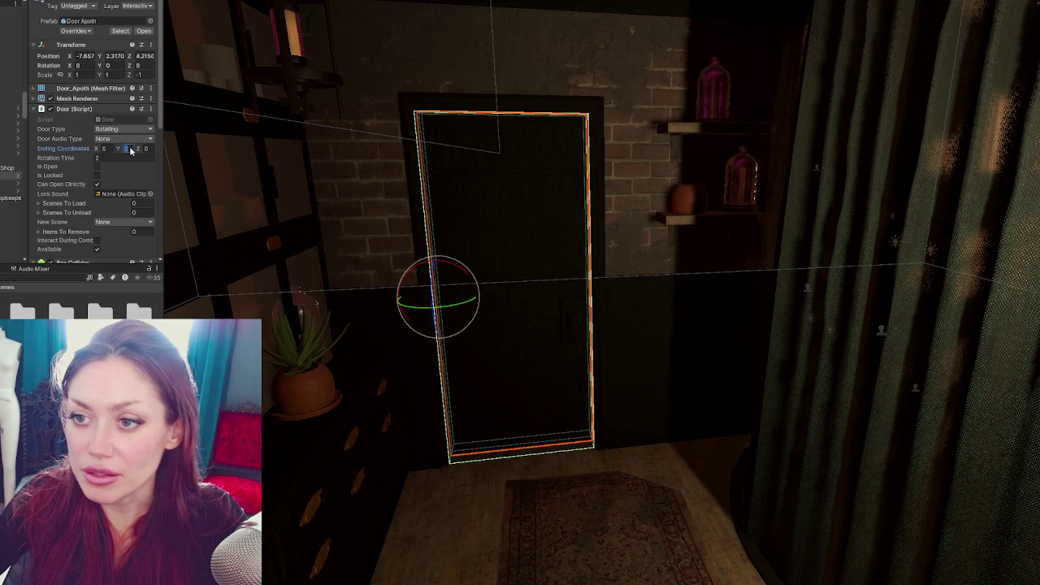
text(90)
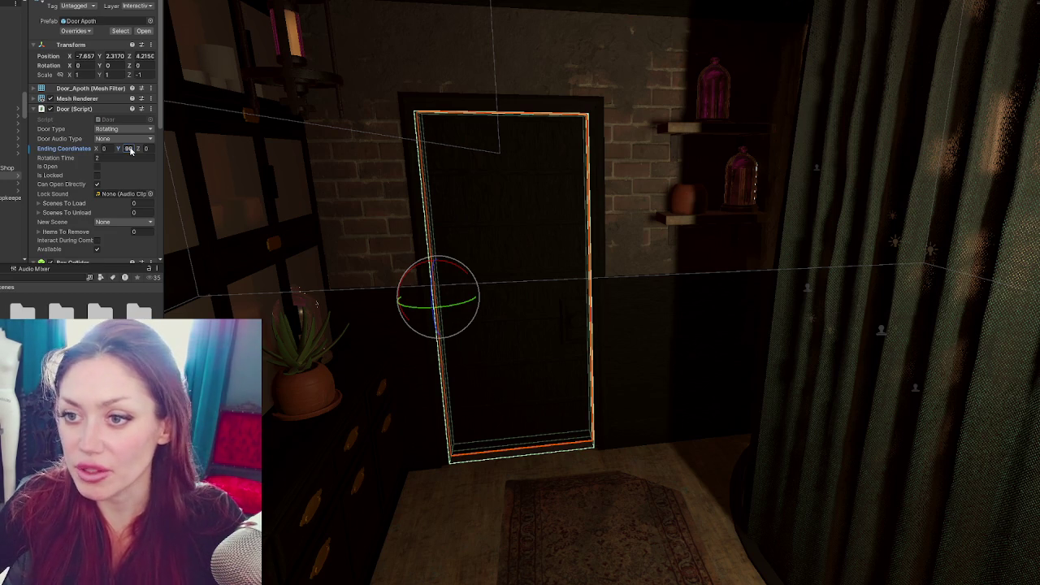
scroll(615, 293, down, 3)
Orbit the Scene view around the apothecary door and into the room
scroll(608, 274, up, 5)
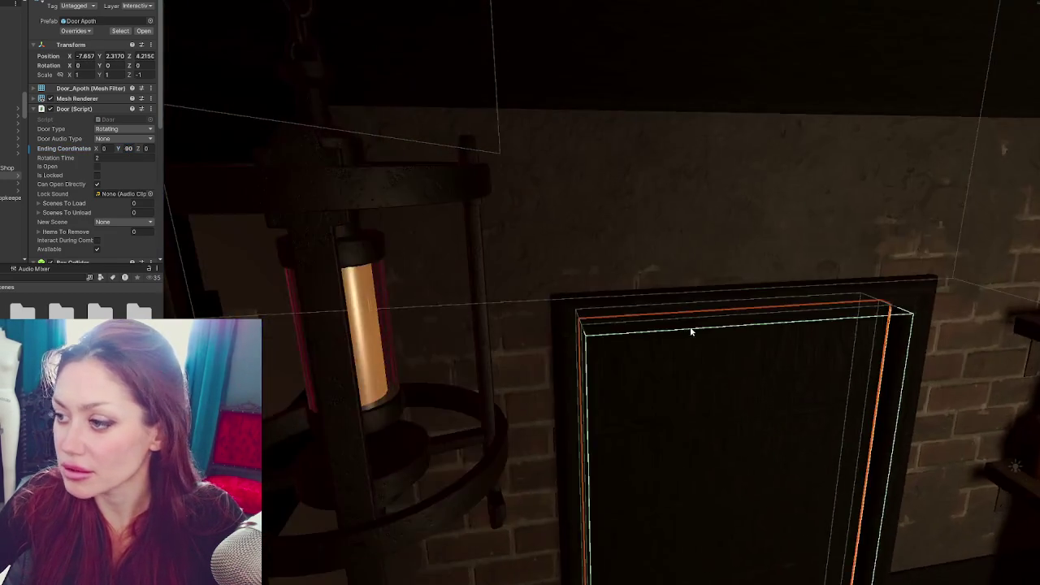
scroll(682, 280, down, 5)
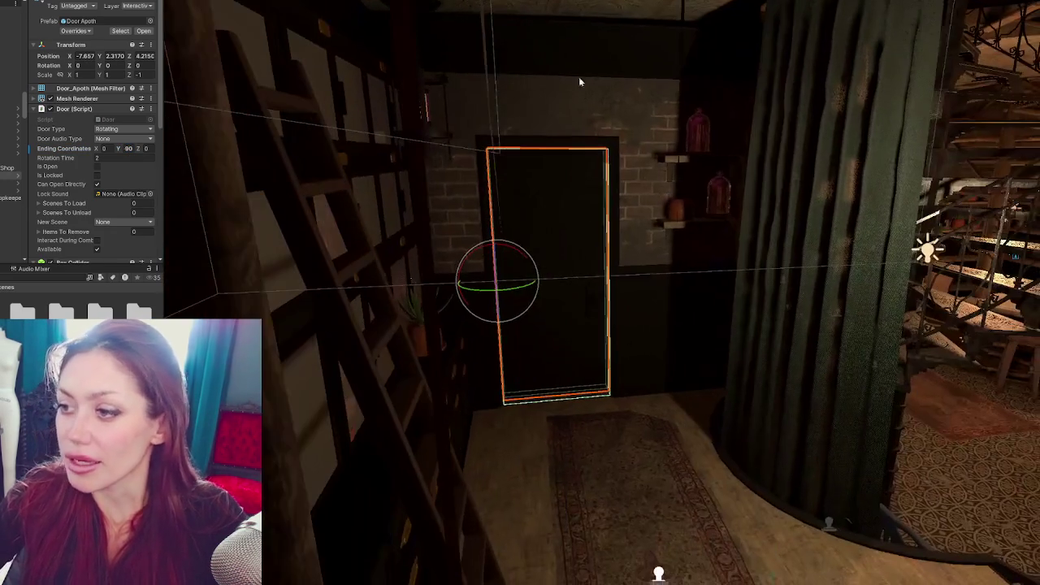
mouse_move(580, 81)
mouse_down()
mouse_move(602, 396)
mouse_move(582, 403)
mouse_move(587, 390)
mouse_move(992, 486)
mouse_up()
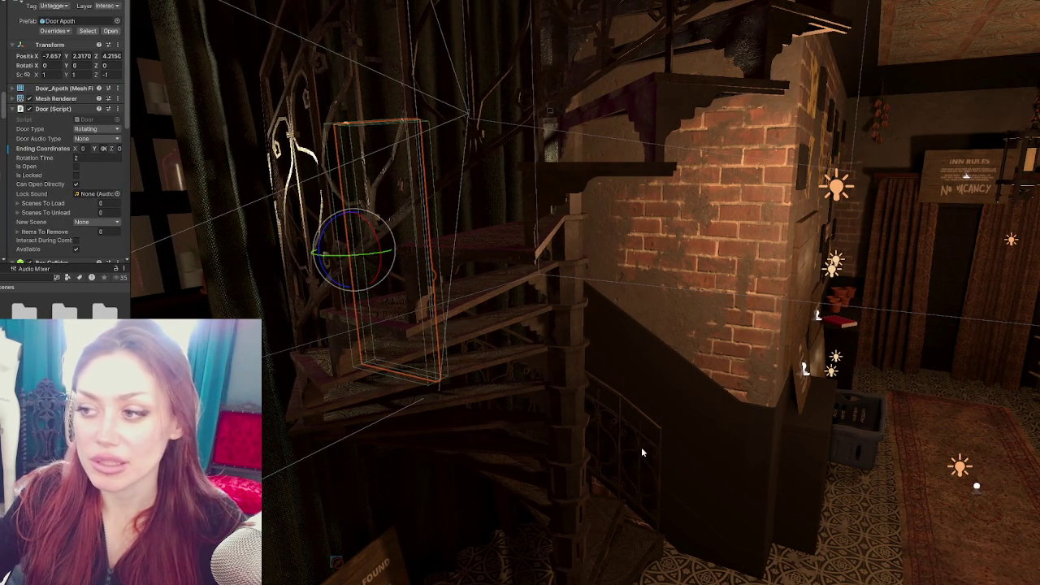
drag(342, 413, 414, 384)
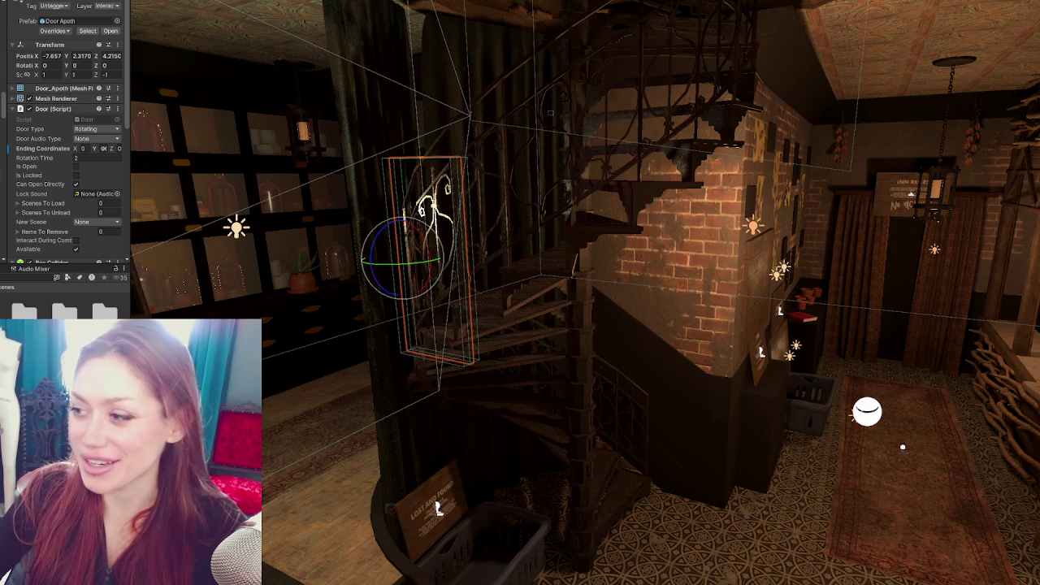
Select the hanging sign over the doorway, fly toward the bar, then create a polygon cube in Maya
click(883, 199)
click(884, 207)
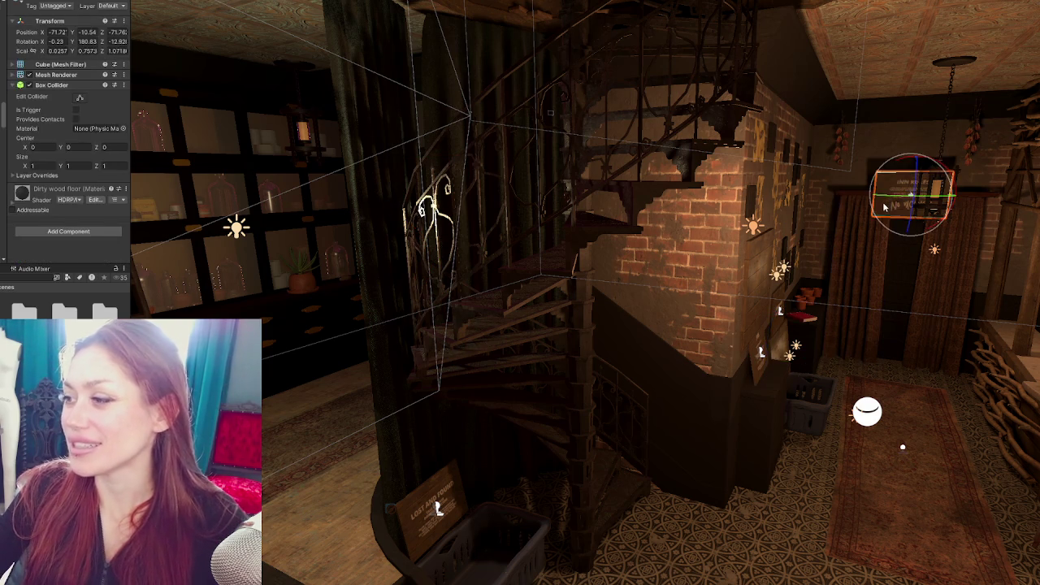
mouse_move(887, 205)
mouse_down()
mouse_move(733, 165)
mouse_move(785, 205)
mouse_up()
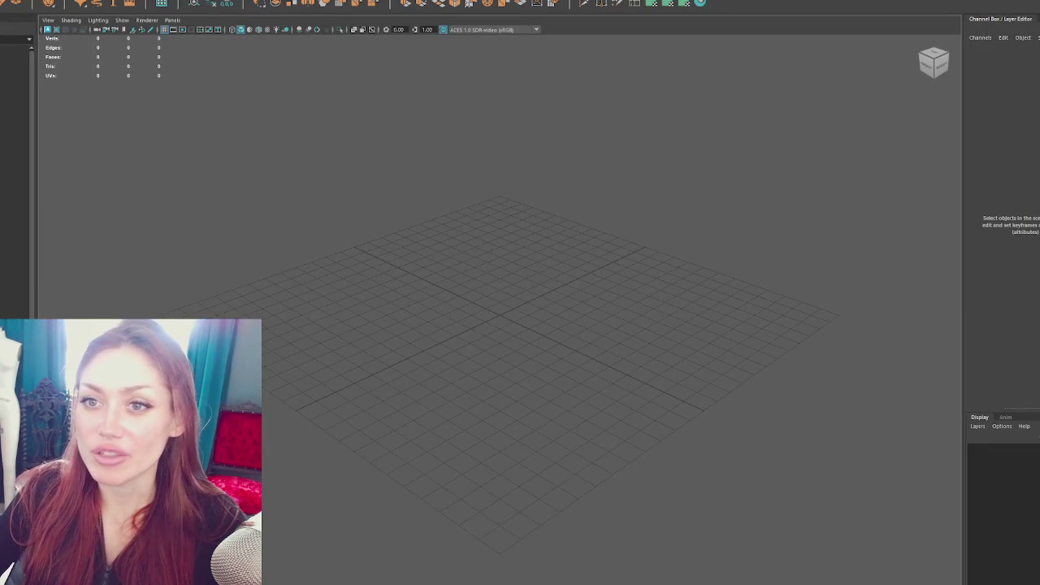
click(49, 2)
Scale the cube up, flatten it vertically and adjust its bottom vertices
mouse_move(502, 318)
mouse_down()
mouse_move(557, 318)
mouse_move(525, 329)
mouse_up()
mouse_move(494, 233)
mouse_down()
mouse_move(498, 267)
mouse_move(508, 265)
mouse_up()
key(w)
mouse_move(489, 301)
alt+mouse_down()
mouse_move(642, 304)
mouse_move(560, 213)
alt+mouse_up()
key(F9)
drag(596, 251, 265, 348)
mouse_move(499, 316)
mouse_down()
mouse_move(499, 280)
mouse_move(484, 318)
mouse_up()
right_click(627, 189)
alt+drag(627, 191, 632, 298)
key(F8)
scroll(666, 288, up, 3)
Reverse the cube's normals with Mesh Display > Reverse and select its front face
click(215, 1)
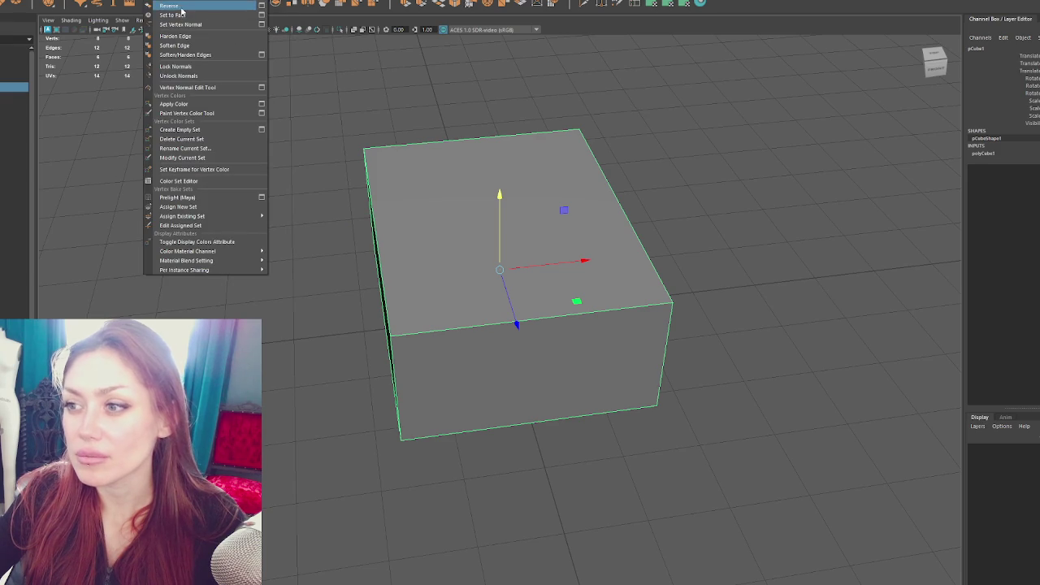
click(169, 6)
right_click(297, 121)
scroll(442, 153, up, 3)
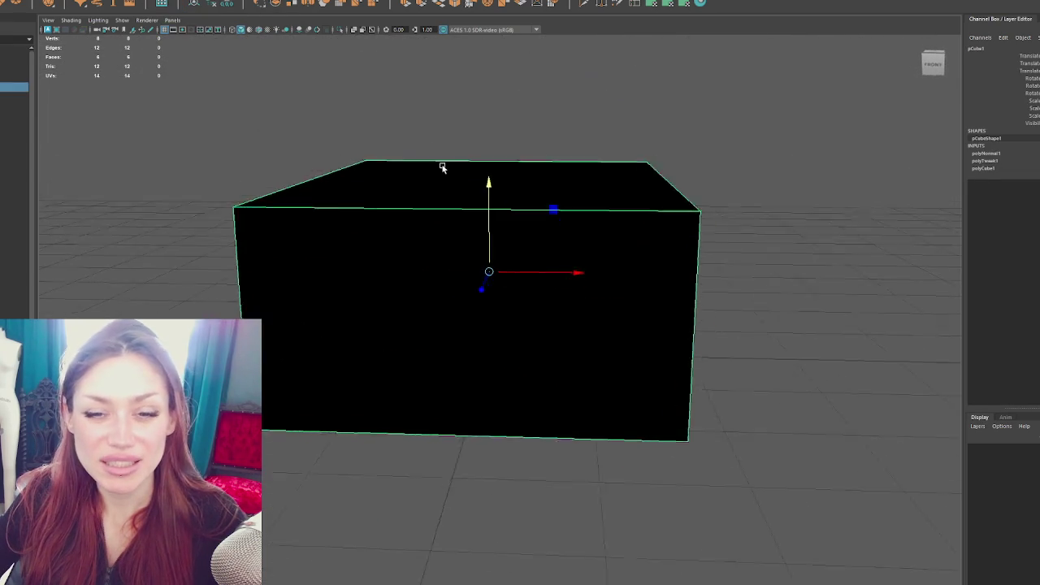
right_click(733, 195)
click(537, 237)
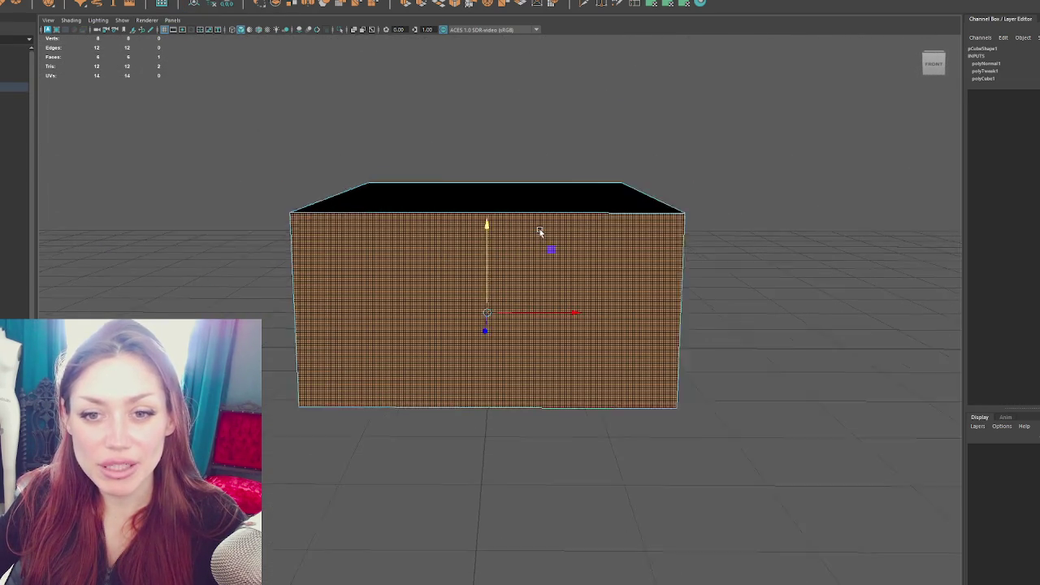
scroll(553, 229, up, 2)
mouse_move(563, 225)
mouse_down()
mouse_move(473, 231)
mouse_move(528, 216)
mouse_up()
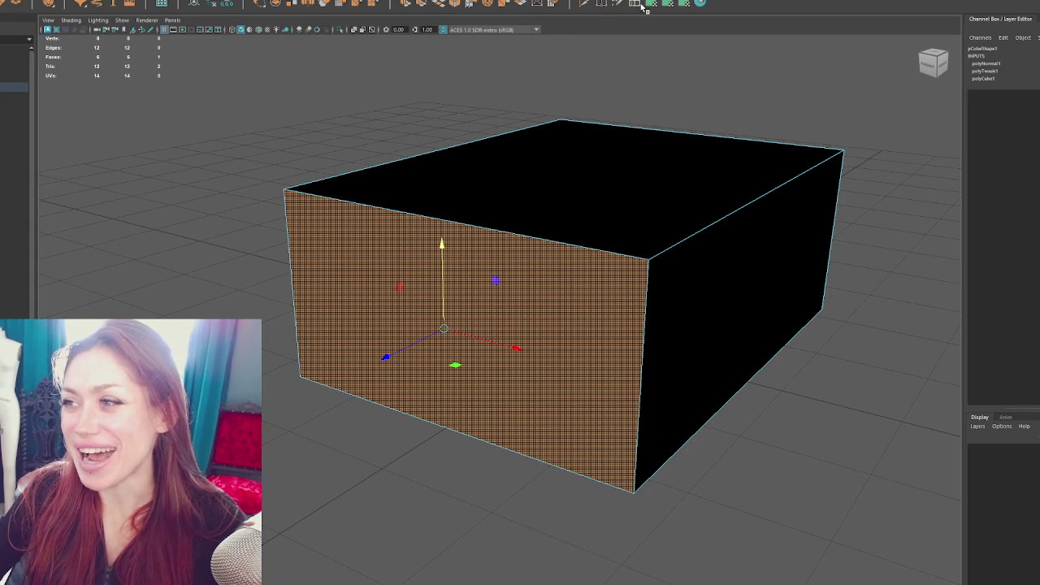
Extrude the front face and shape it into a narrow door-shaped face positioned on the wall
click(407, 5)
mouse_move(454, 335)
mouse_down()
mouse_move(471, 340)
mouse_move(425, 333)
mouse_up()
drag(441, 290, 439, 303)
click(438, 302)
drag(511, 349, 490, 344)
click(438, 274)
drag(438, 274, 439, 300)
drag(484, 343, 390, 304)
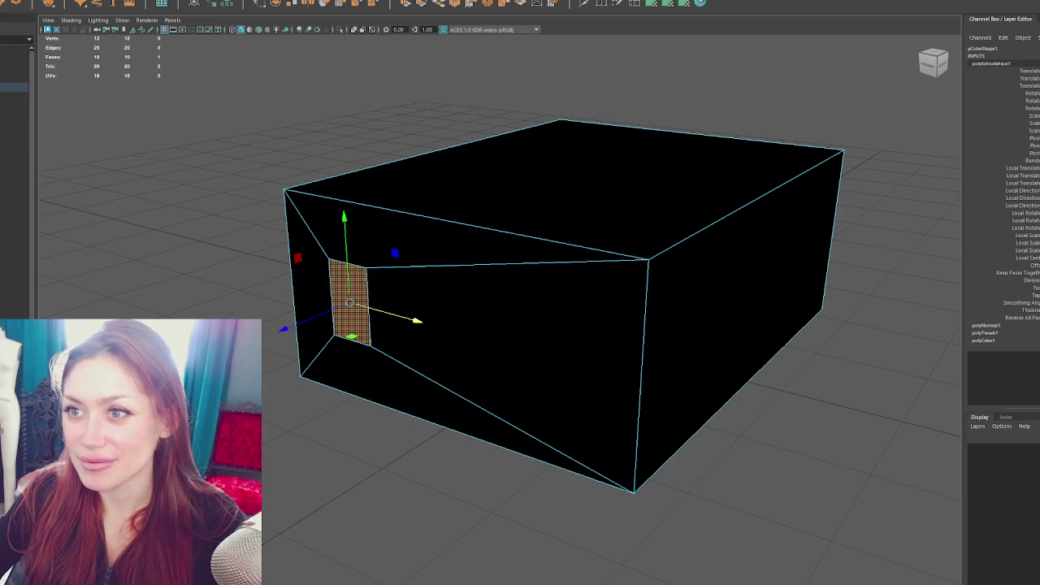
drag(354, 258, 358, 286)
mouse_move(386, 337)
mouse_down()
mouse_move(406, 351)
mouse_move(530, 357)
mouse_move(512, 354)
mouse_move(540, 352)
mouse_move(555, 290)
mouse_move(602, 352)
mouse_up()
Delete the door face to open the doorway and check the opening in object mode
key(Delete)
key(F8)
mouse_move(739, 177)
mouse_down()
mouse_move(612, 171)
mouse_move(638, 184)
mouse_move(441, 105)
mouse_move(562, 110)
mouse_move(365, 213)
mouse_up()
click(441, 105)
scroll(352, 197, up, 3)
scroll(362, 190, down, 3)
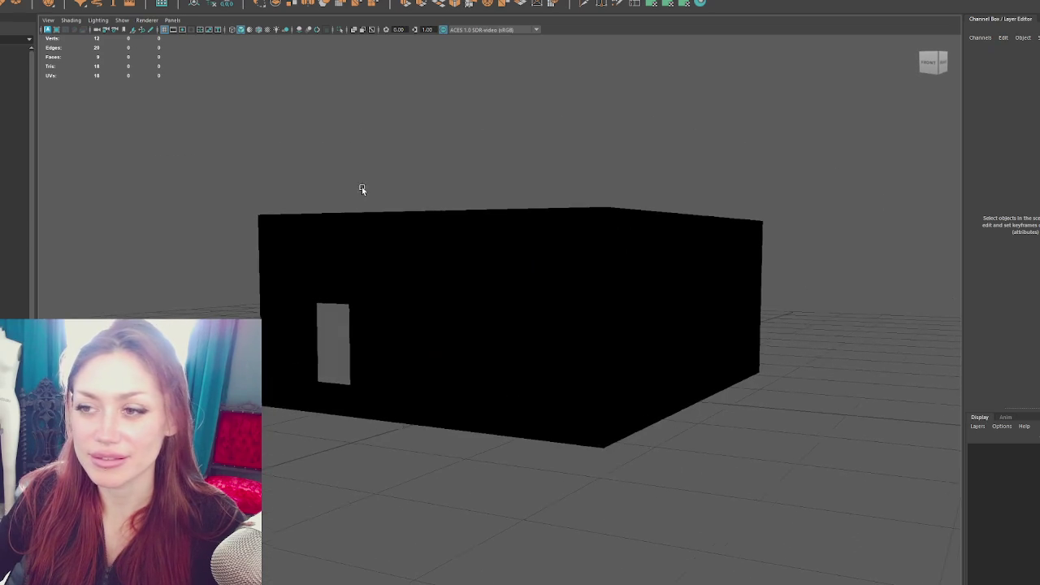
click(20, 87)
Frame the box and group it
key(f)
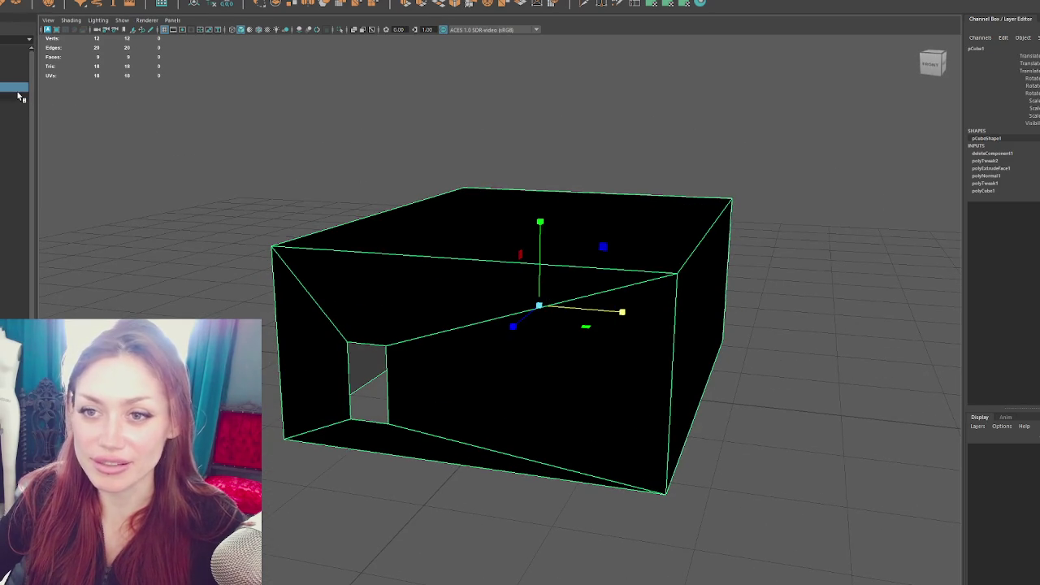
key(ctrl+g)
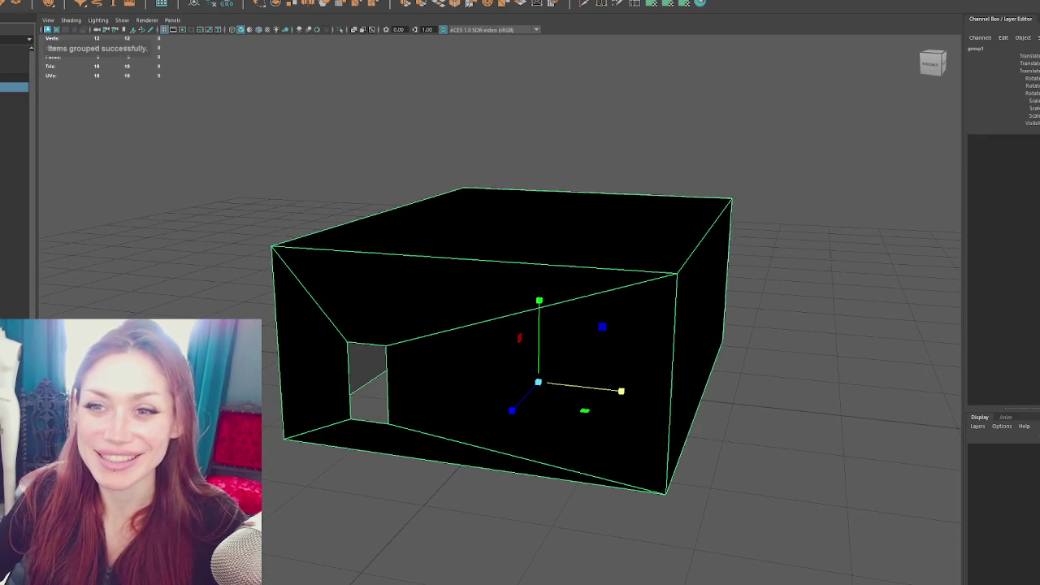
click(13, 95)
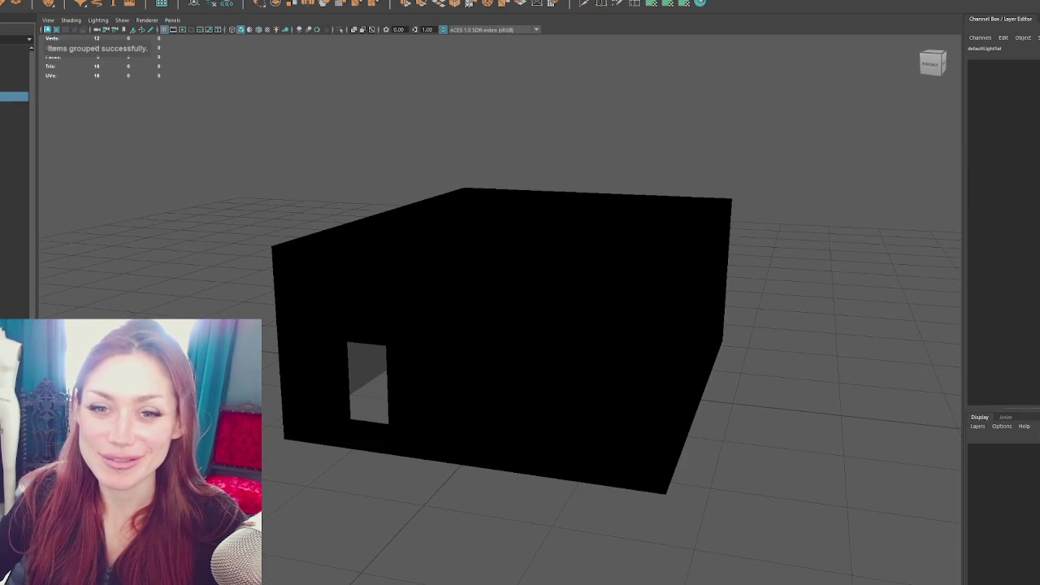
click(10, 87)
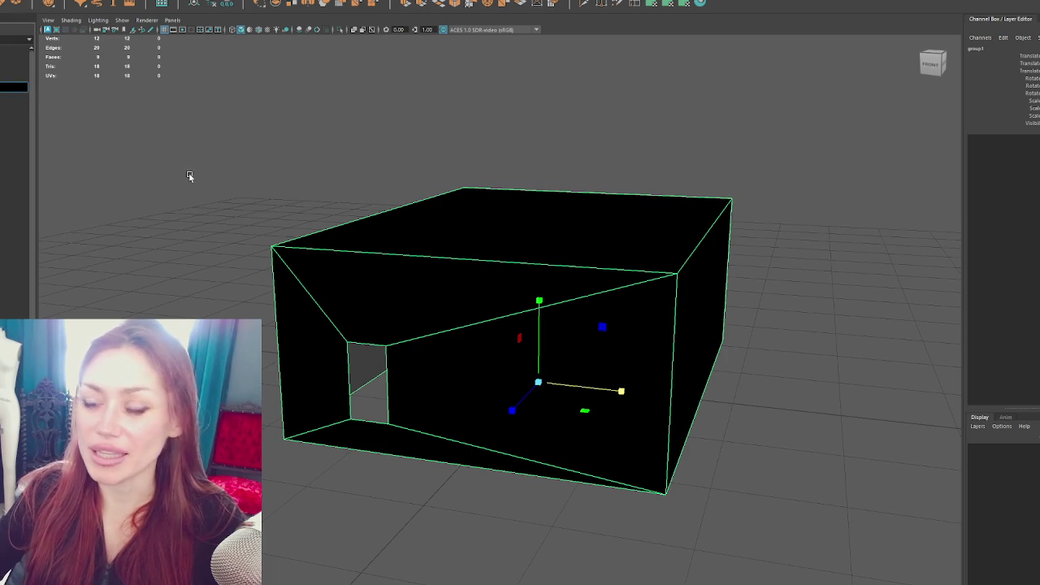
Rename the mesh Shop_Walls and its parent group Gardening_Shop
key(Down)
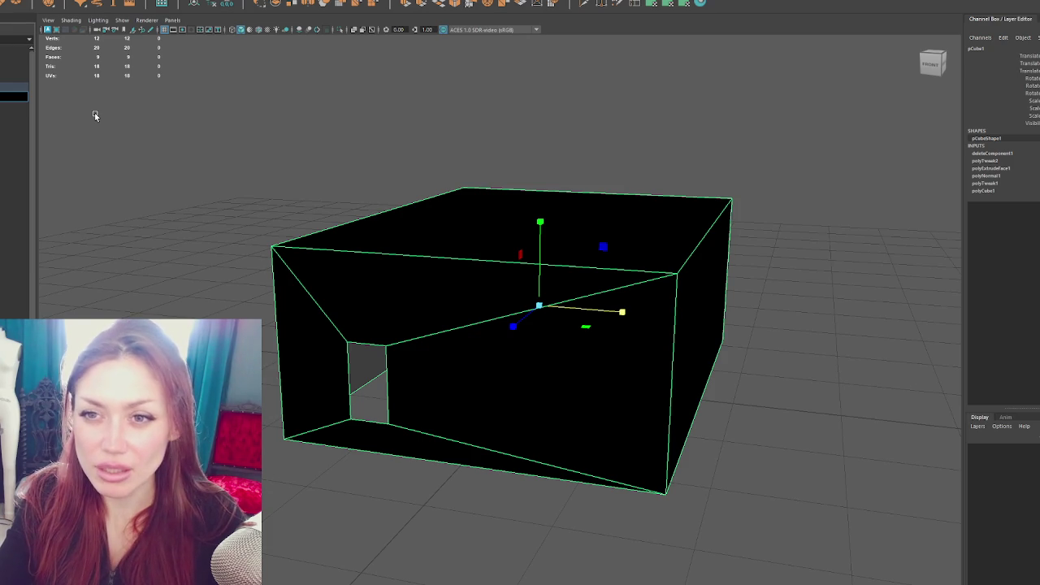
key(Return)
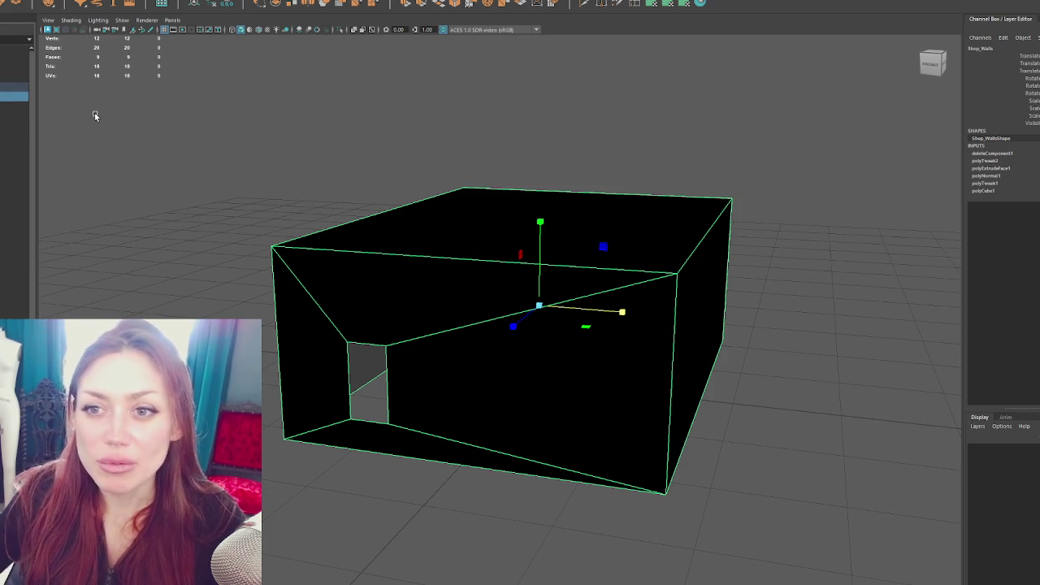
click(27, 90)
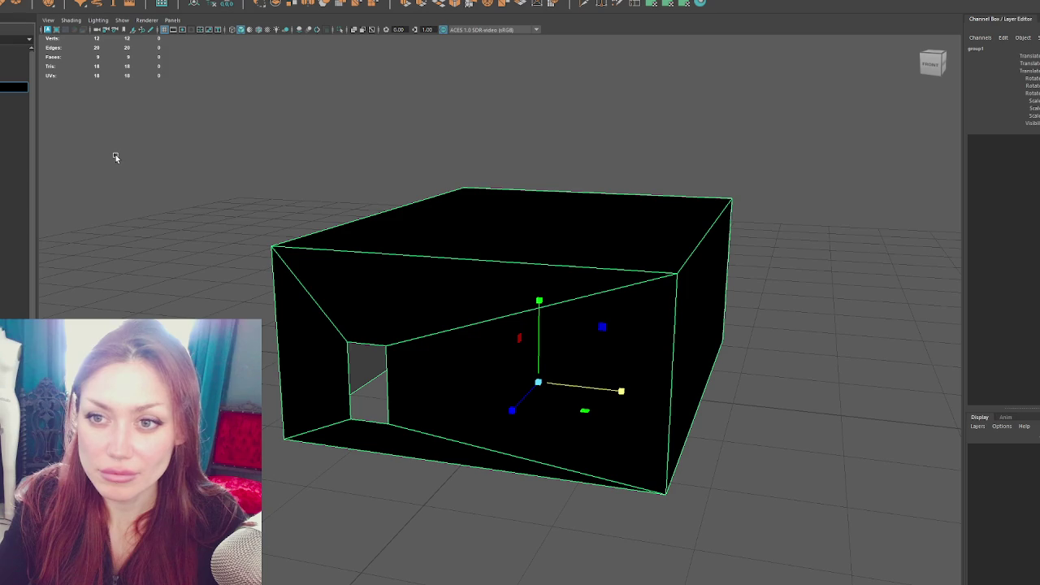
key(Return)
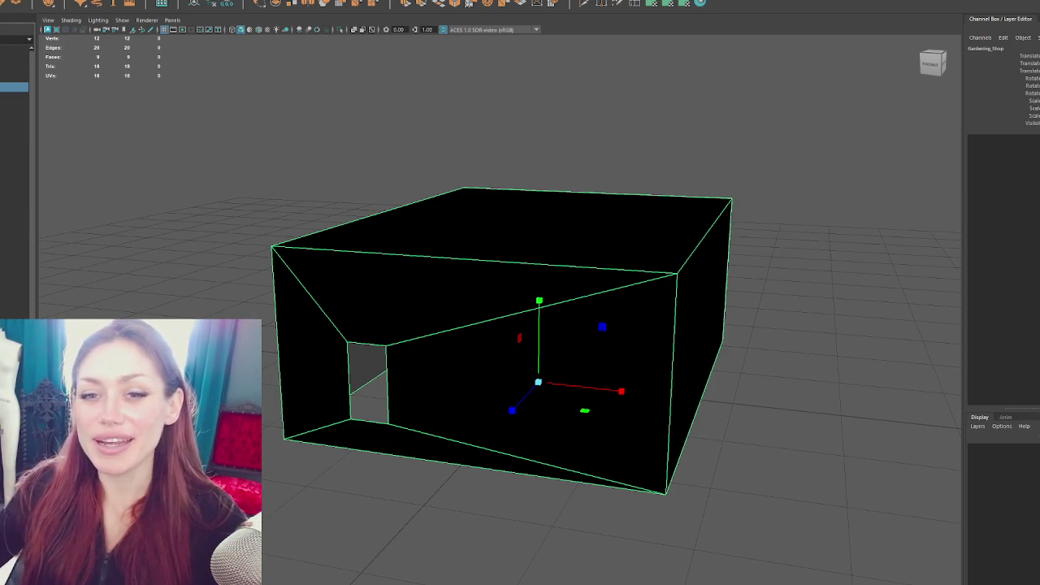
mouse_move(422, 252)
mouse_down()
mouse_move(571, 225)
mouse_move(415, 214)
mouse_move(436, 248)
mouse_move(466, 255)
mouse_move(382, 204)
mouse_move(327, 340)
mouse_up()
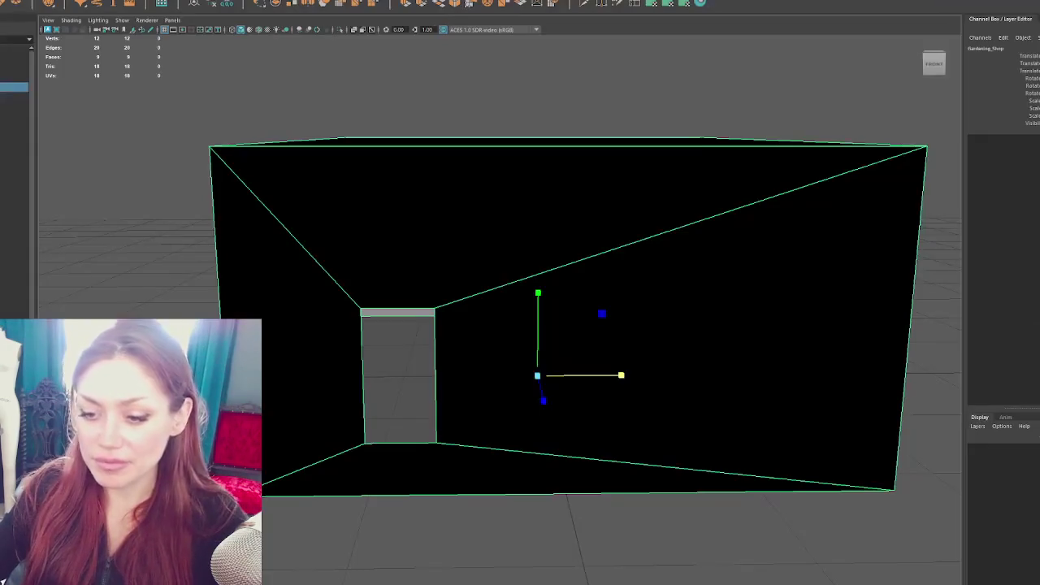
Orbit the Maya view to look straight into the box's front opening
scroll(404, 338, down, 3)
mouse_move(474, 311)
mouse_down()
mouse_move(397, 298)
mouse_move(459, 311)
mouse_up()
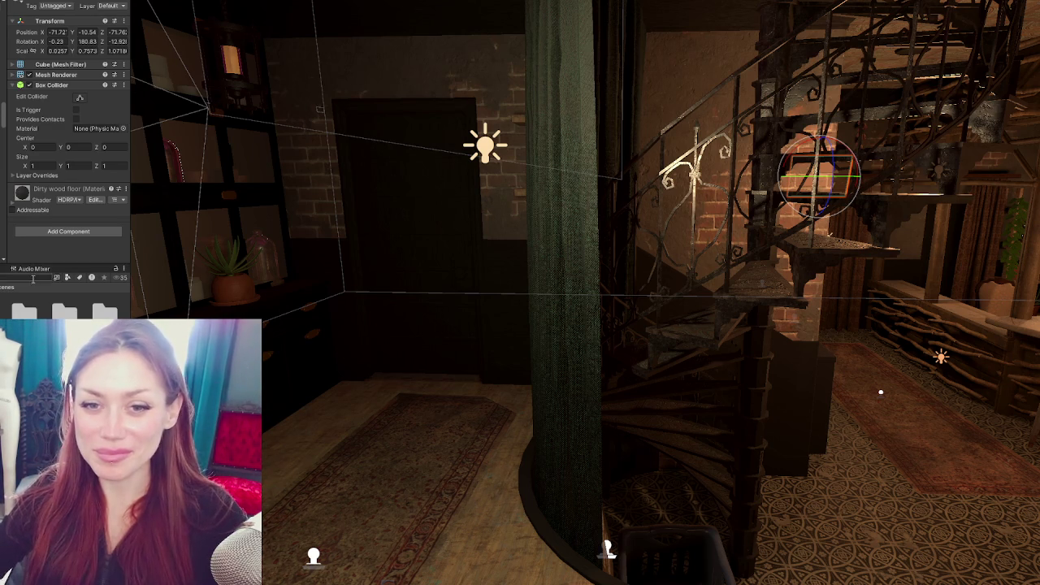
Select the apothecary door and frame it in the Scene view
click(467, 240)
key(f)
mouse_move(541, 220)
mouse_down()
mouse_move(762, 234)
mouse_move(488, 232)
mouse_up()
mouse_move(935, 415)
mouse_down()
mouse_move(752, 401)
mouse_move(724, 381)
mouse_move(587, 376)
mouse_move(598, 324)
mouse_up()
Search the project assets for 'garden' and widen the left-hand panel
click(39, 278)
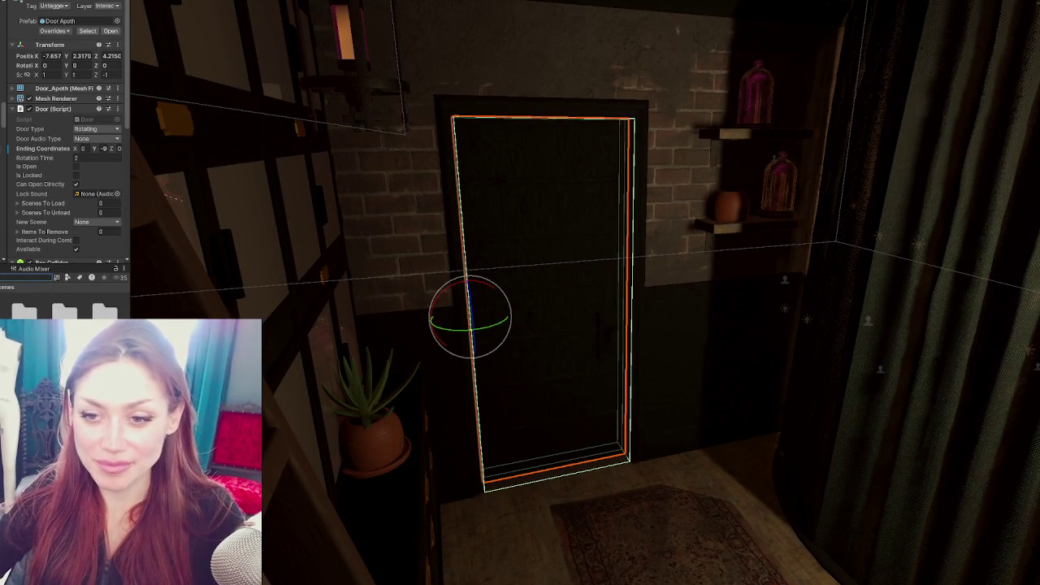
scroll(65, 302, down, 5)
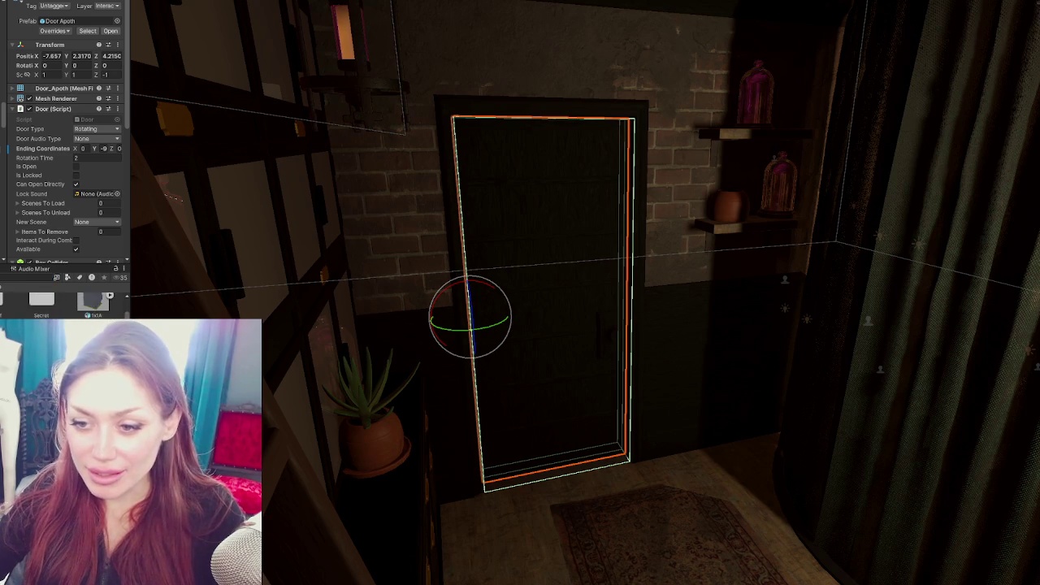
click(4, 277)
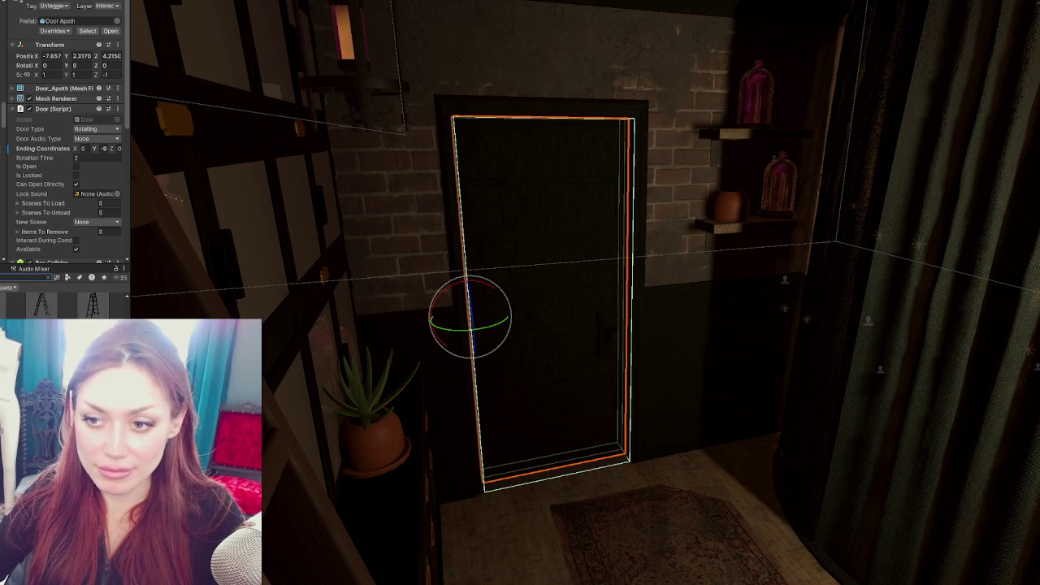
drag(130, 203, 232, 204)
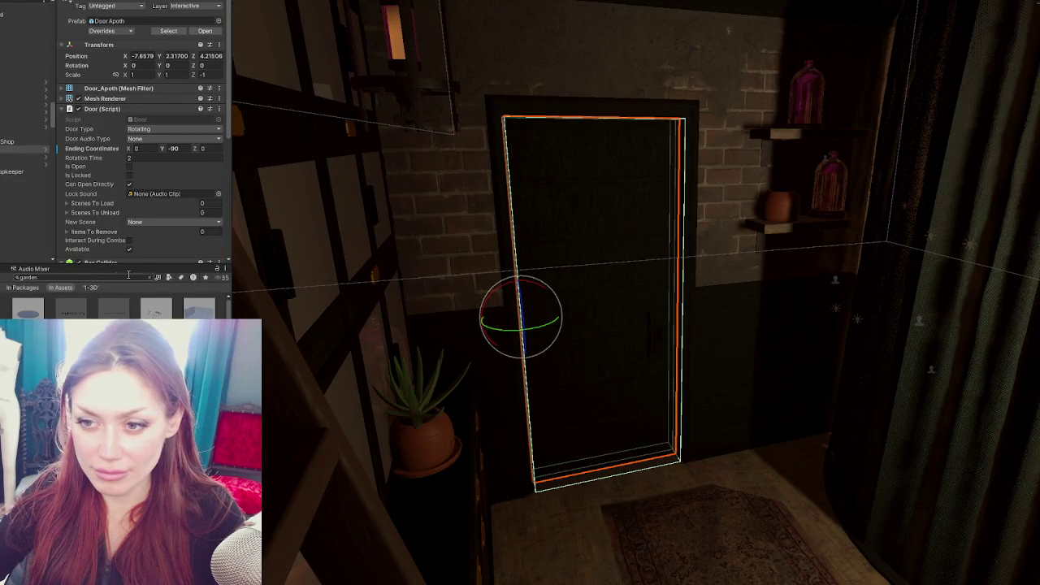
Select the GardeningShop model asset and set its Rig animation type to None
click(94, 288)
click(106, 312)
click(149, 276)
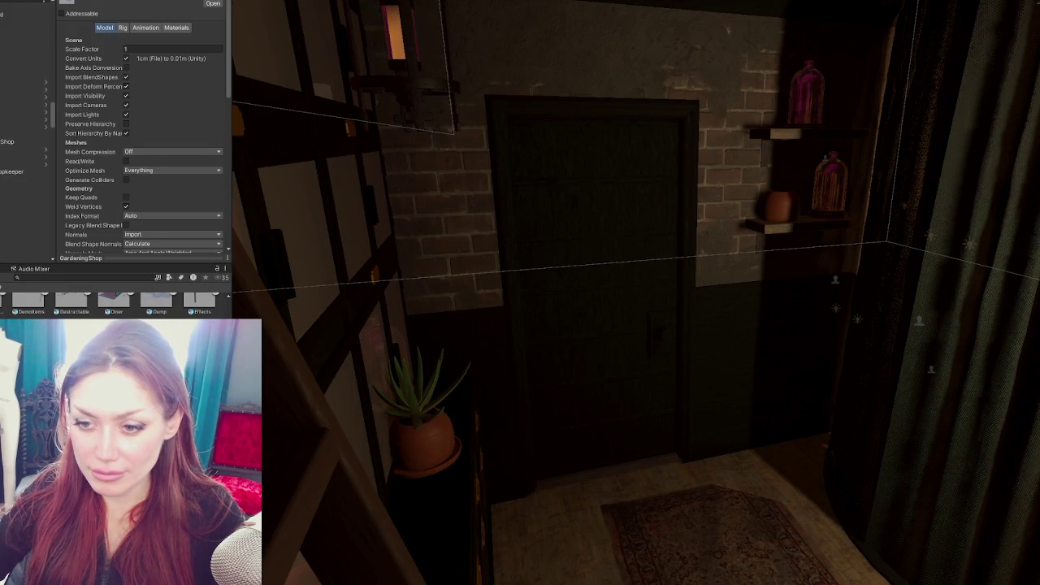
click(123, 27)
click(170, 40)
click(134, 46)
Set the GardeningShop's material creation mode to None
click(142, 28)
click(176, 28)
click(171, 41)
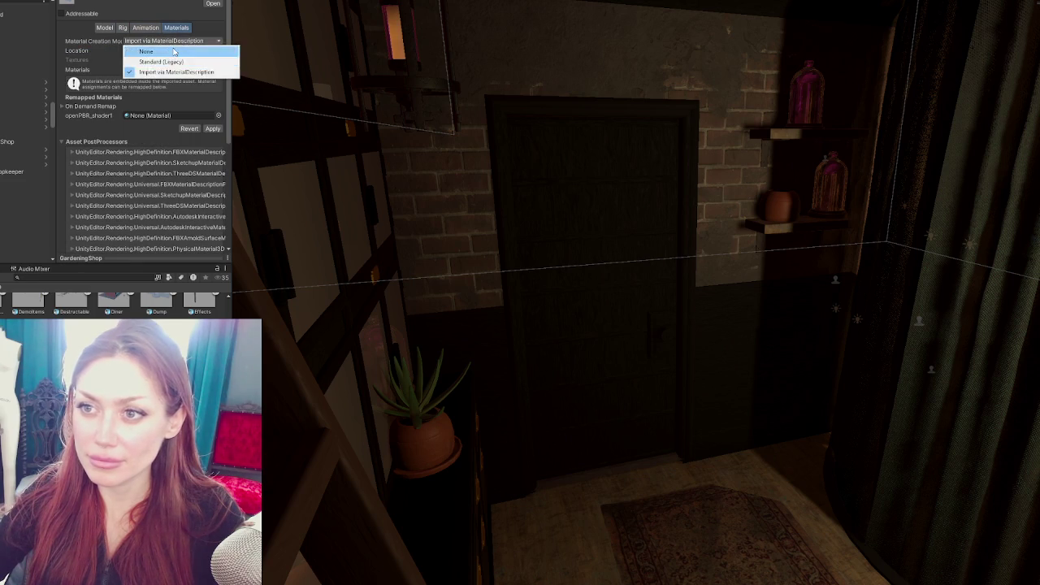
click(174, 52)
Untick Import BlendShapes, Visibility and Sort Hierarchy, tick Generate Lightmap UVs, and apply
click(105, 28)
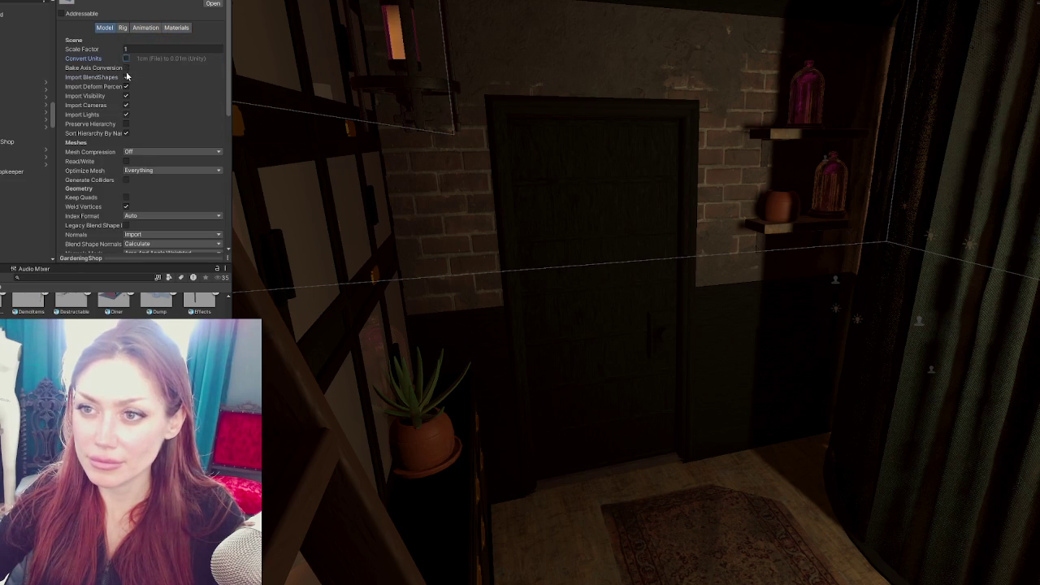
click(126, 77)
click(126, 86)
click(125, 123)
scroll(141, 105, down, 2)
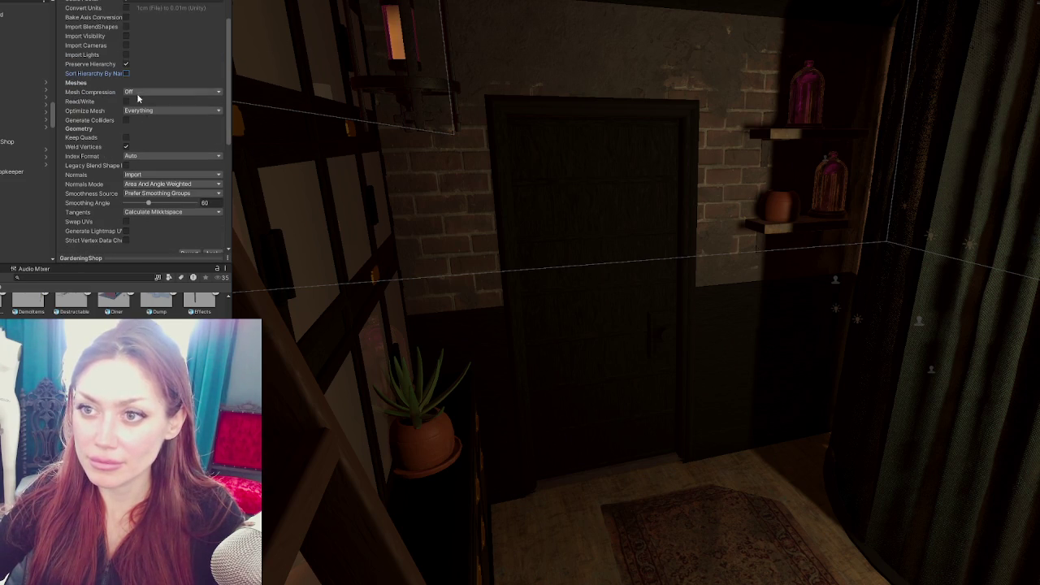
scroll(132, 122, down, 4)
click(126, 130)
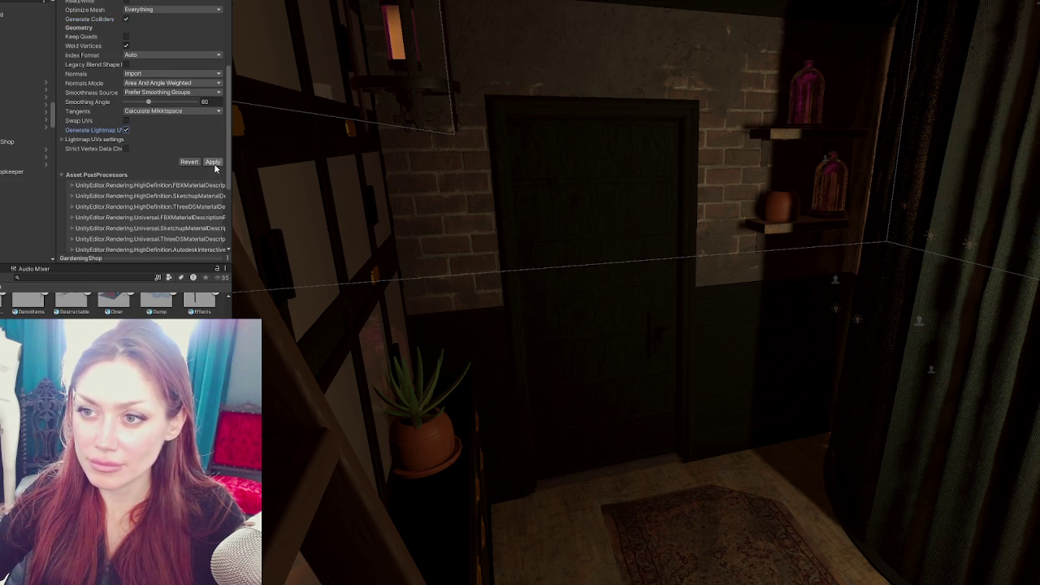
click(212, 161)
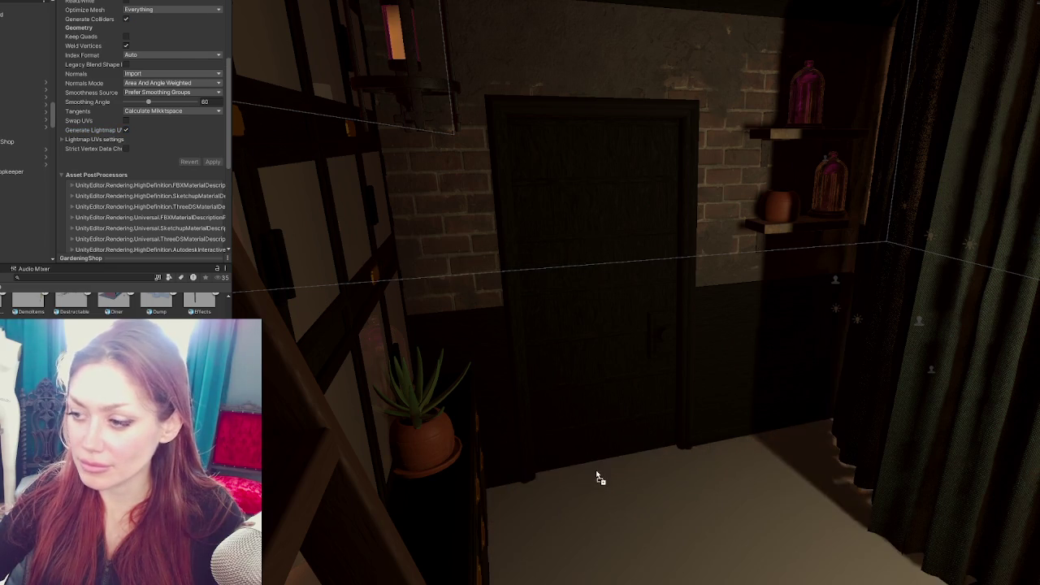
Select and frame the reimported shop in the Scene view, orbiting around its interior
click(596, 476)
key(f)
scroll(649, 407, up, 5)
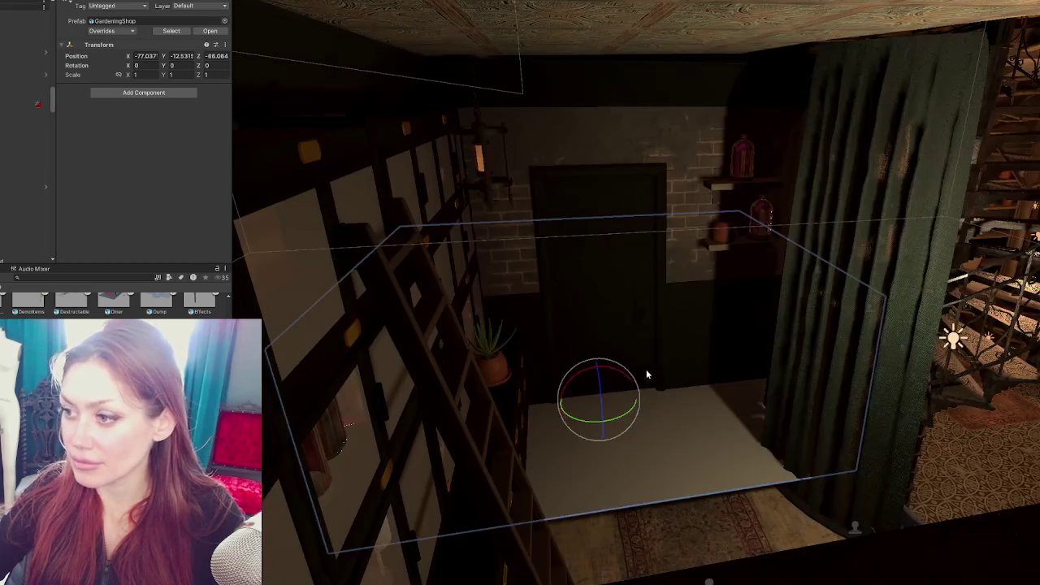
mouse_move(650, 358)
mouse_down()
mouse_move(444, 324)
mouse_move(579, 344)
mouse_move(360, 571)
mouse_move(318, 425)
mouse_up()
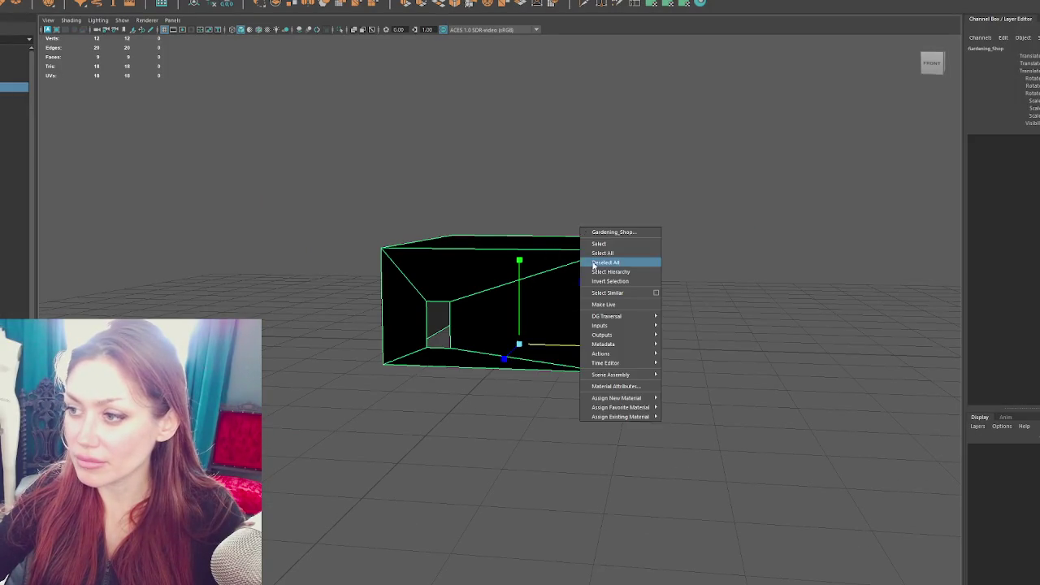
Select the shop walls box, switch it to wireframe display (4), tumble around it, then deselect
click(464, 243)
drag(463, 244, 545, 232)
right_click(581, 172)
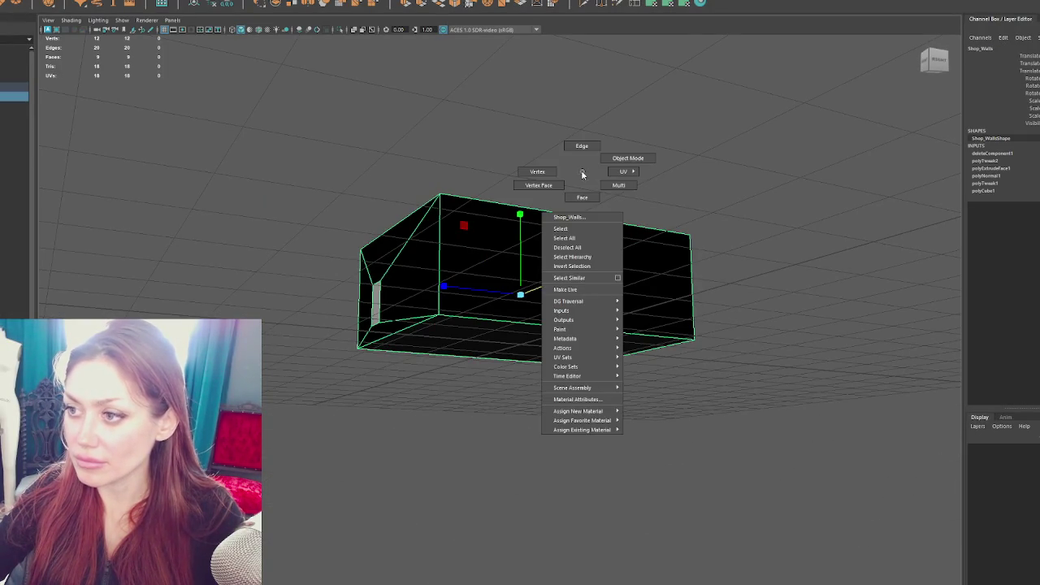
key(4)
drag(662, 206, 730, 198)
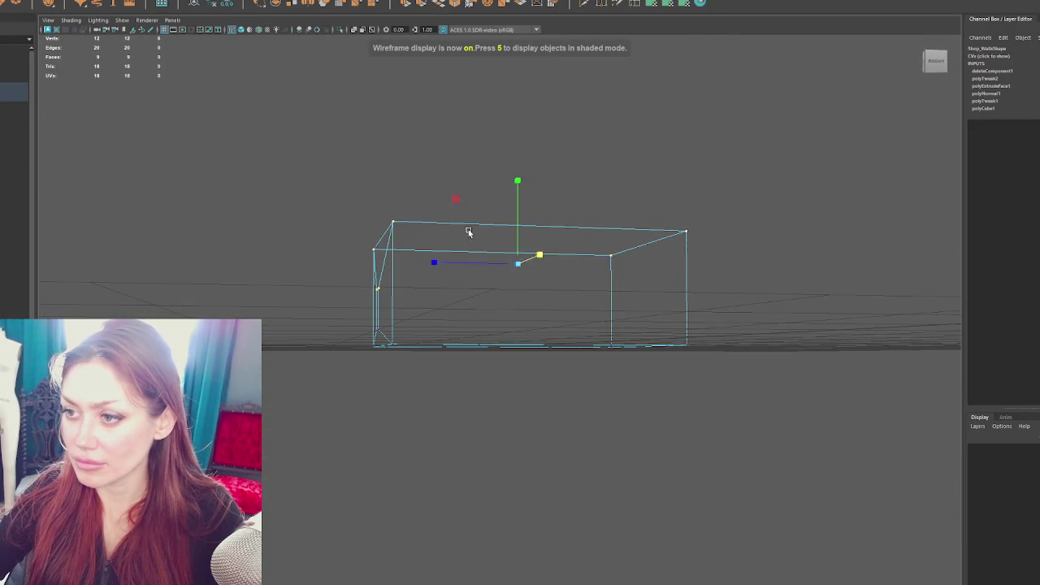
mouse_move(521, 224)
mouse_down()
mouse_move(520, 168)
mouse_move(636, 202)
mouse_up()
click(717, 172)
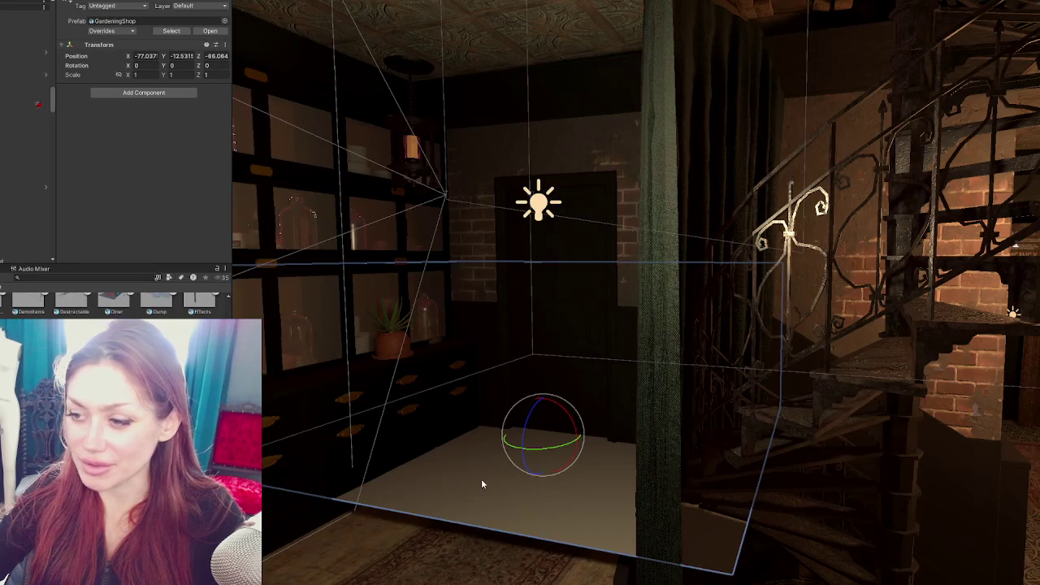
Drag the GardeningShop down along Y until the rug shows above its floor
mouse_move(543, 400)
mouse_down()
mouse_move(542, 413)
mouse_move(624, 394)
mouse_move(602, 402)
mouse_up()
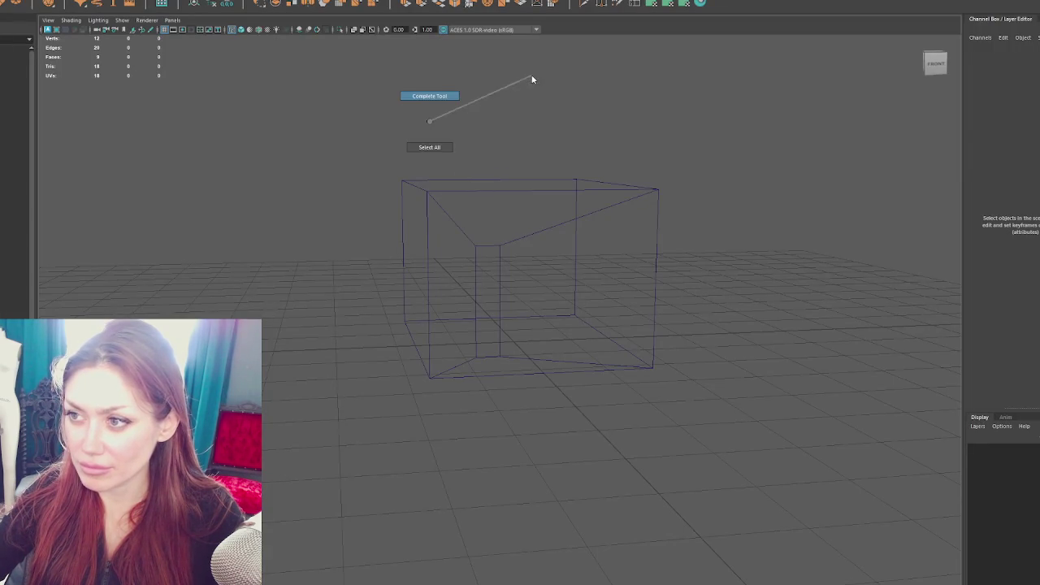
drag(514, 153, 473, 214)
click(154, 0)
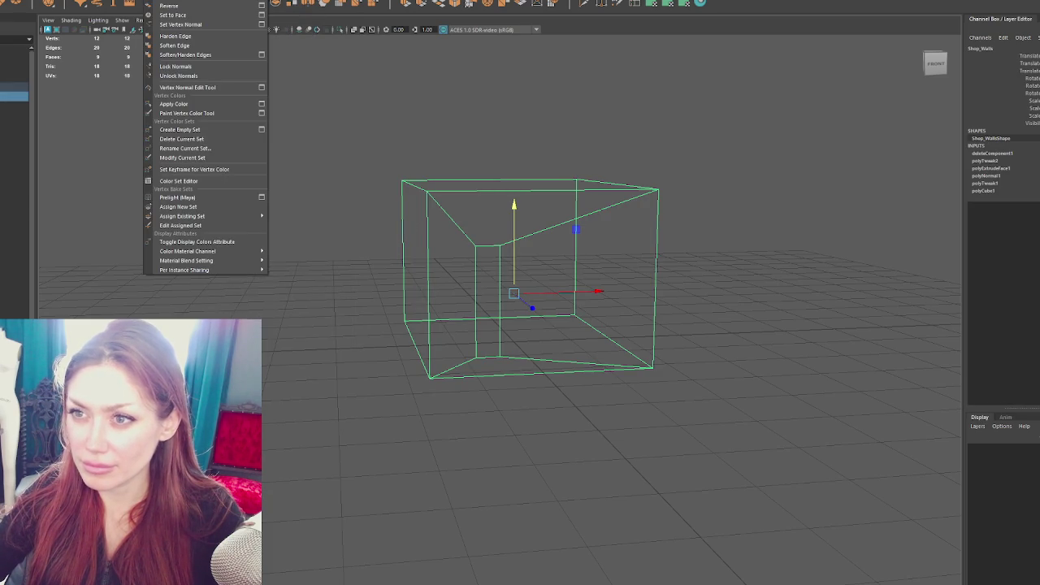
Reverse the Shop_Walls face normals and select the parent Gardening_Shop group
click(168, 87)
key(Up)
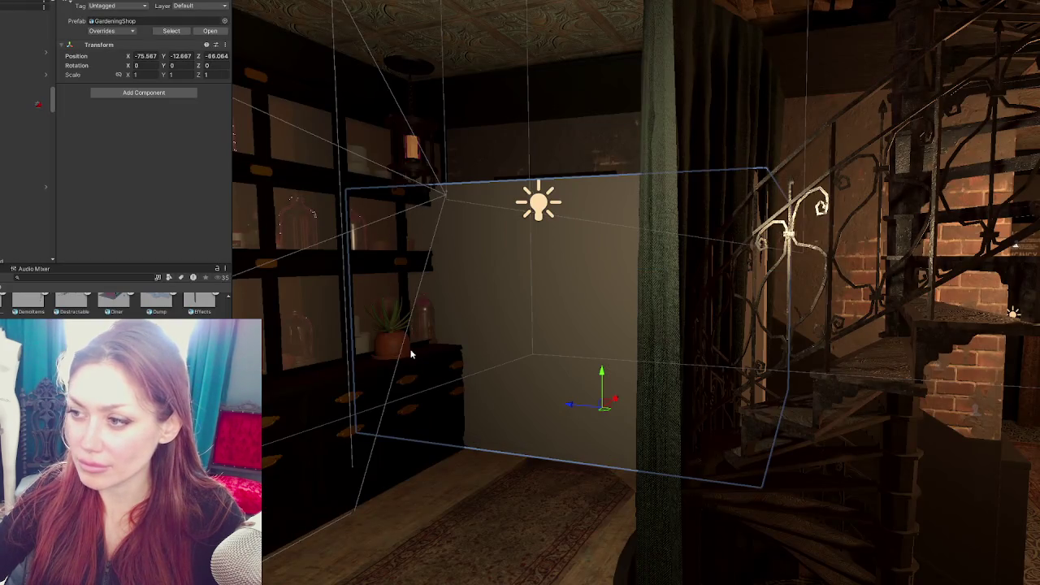
mouse_move(411, 354)
mouse_down()
mouse_move(524, 349)
mouse_move(568, 390)
mouse_move(622, 413)
mouse_move(322, 431)
mouse_move(329, 424)
mouse_up()
key(e)
key(w)
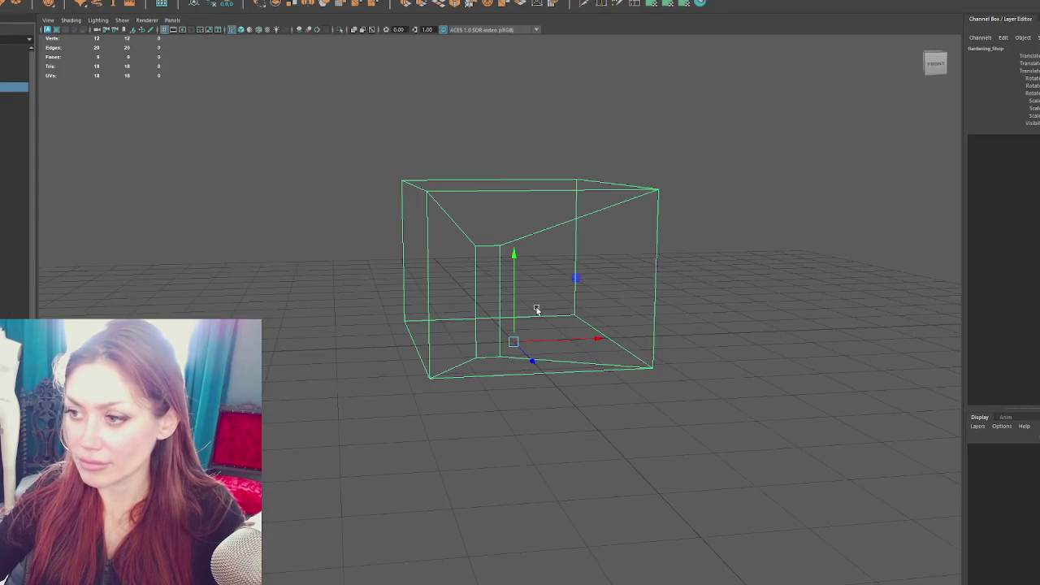
In vertex mode, shift the door opening's vertices right and raise them, then select the top vertices
right_click(610, 163)
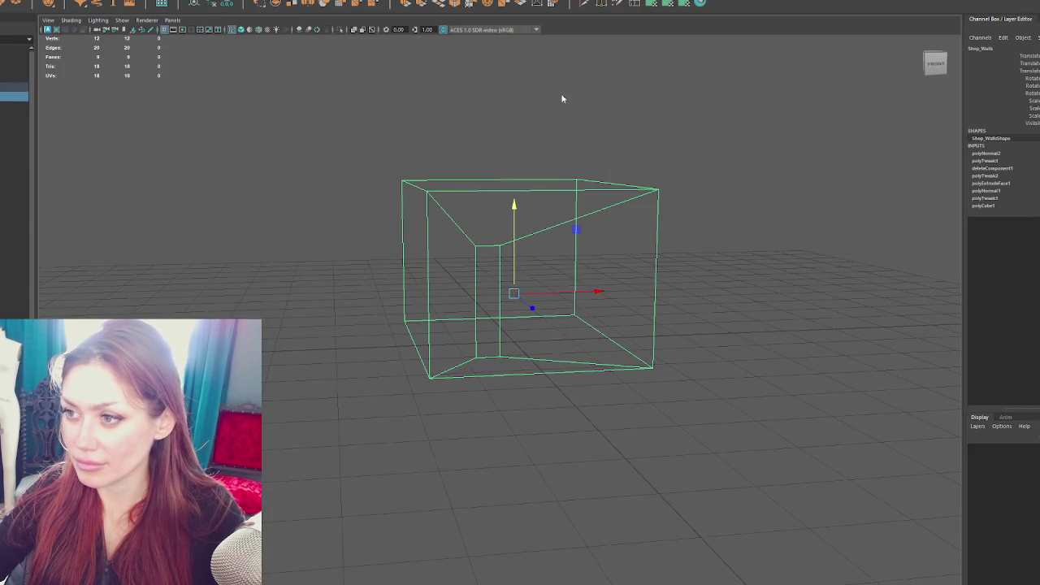
drag(465, 237, 515, 365)
drag(520, 302, 750, 295)
mouse_move(605, 256)
mouse_down()
mouse_move(604, 236)
mouse_move(585, 240)
mouse_move(628, 227)
mouse_move(615, 230)
mouse_move(658, 374)
mouse_up()
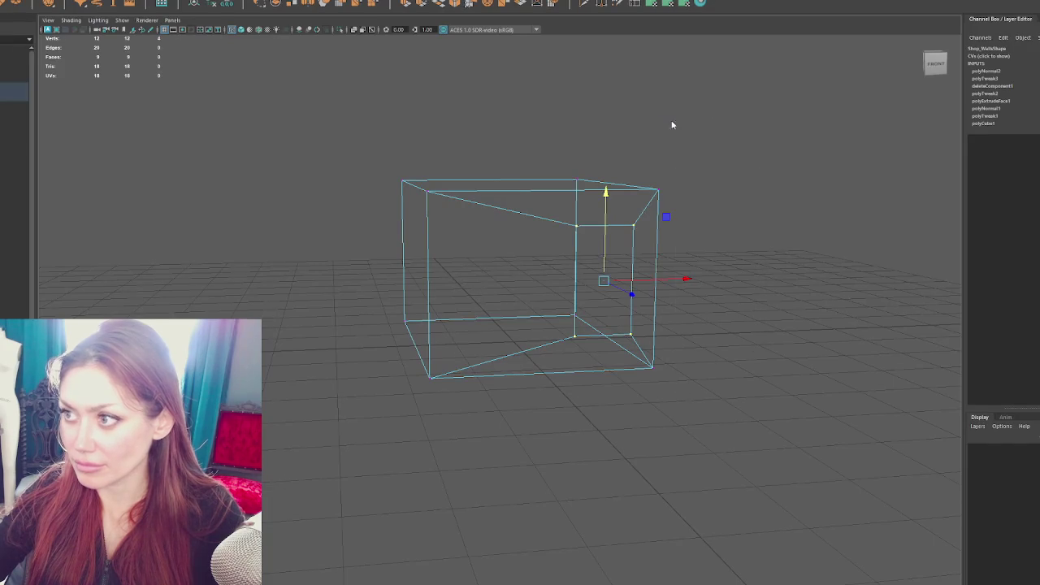
drag(672, 124, 390, 234)
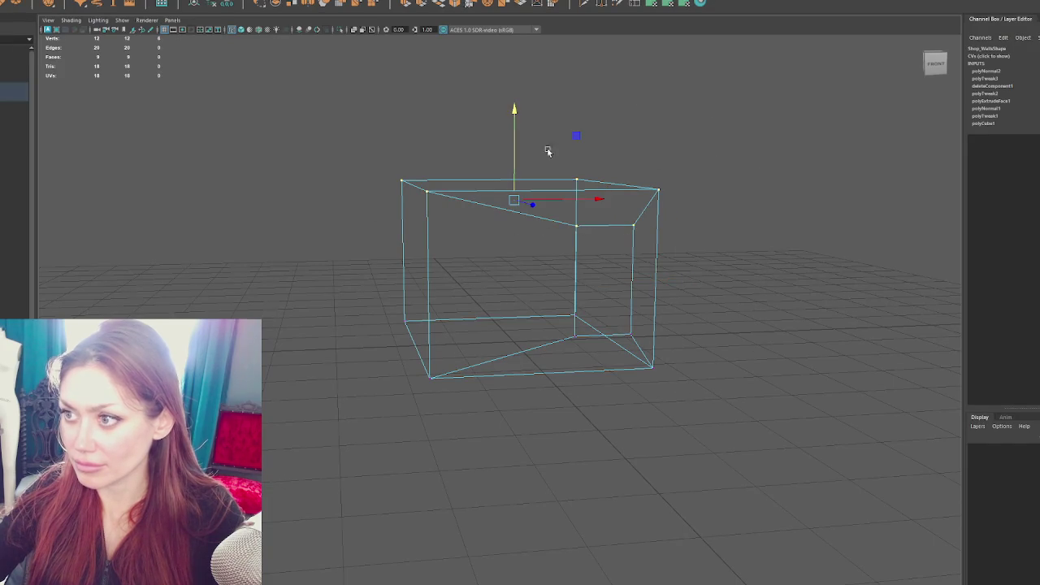
Widen the shop wall box by moving its left and right edge vertices outward
drag(514, 166, 533, 106)
key(ctrl+z)
drag(476, 132, 325, 408)
drag(510, 255, 419, 262)
drag(707, 139, 593, 412)
drag(609, 258, 671, 271)
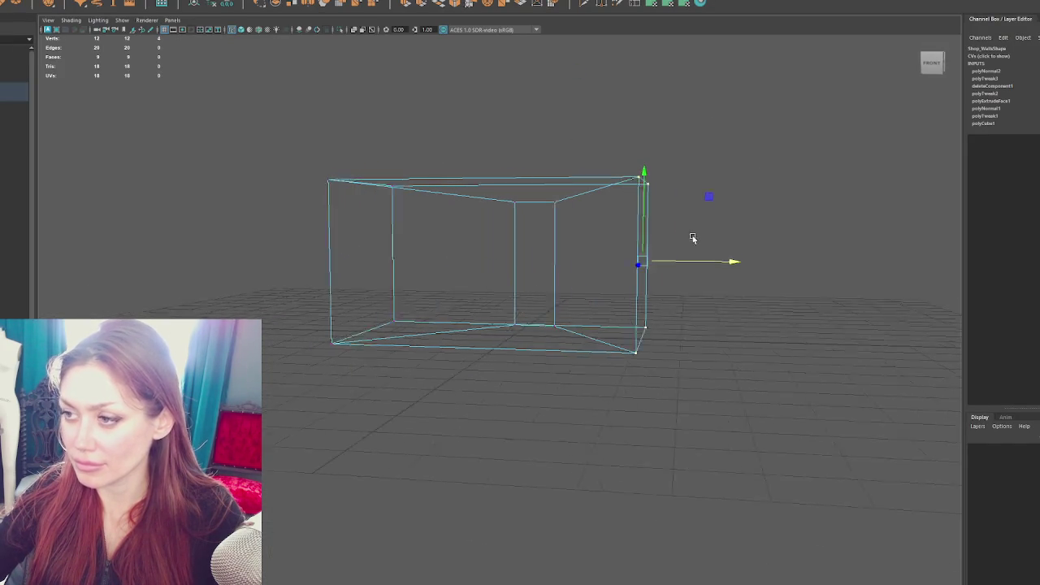
Raise the top edge and stretch the right face to make the box taller and longer
drag(698, 235, 613, 240)
drag(774, 125, 338, 200)
drag(509, 162, 518, 126)
mouse_move(517, 126)
mouse_down()
mouse_move(536, 186)
mouse_move(473, 190)
mouse_move(713, 101)
mouse_move(467, 462)
mouse_up()
drag(529, 241, 682, 242)
Try File > Export Selection, dismiss the nothing-selected error, and reselect the whole box
click(254, 121)
mouse_move(255, 121)
mouse_down()
mouse_move(498, 164)
mouse_move(406, 162)
mouse_up()
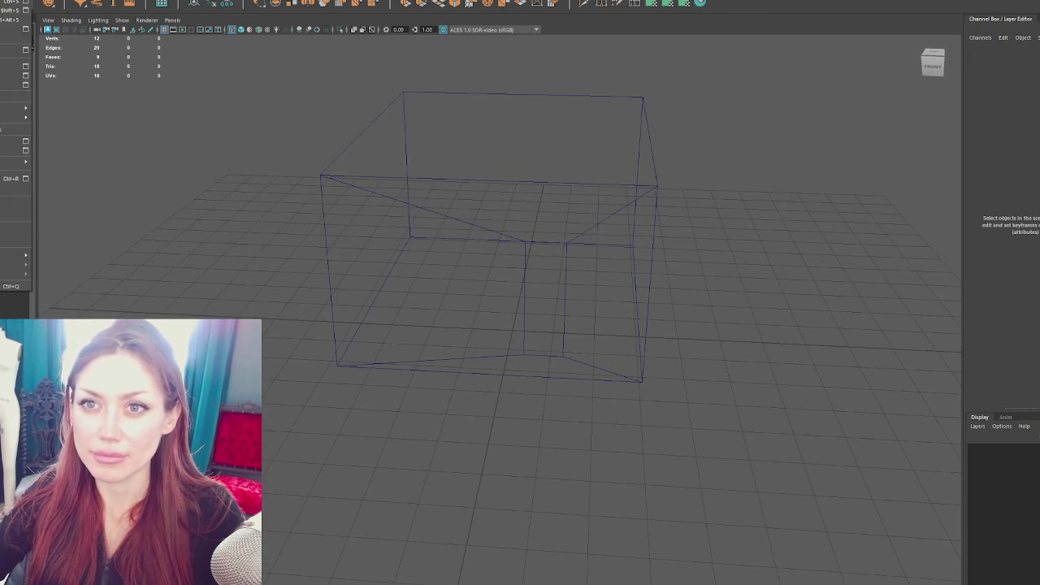
click(220, 133)
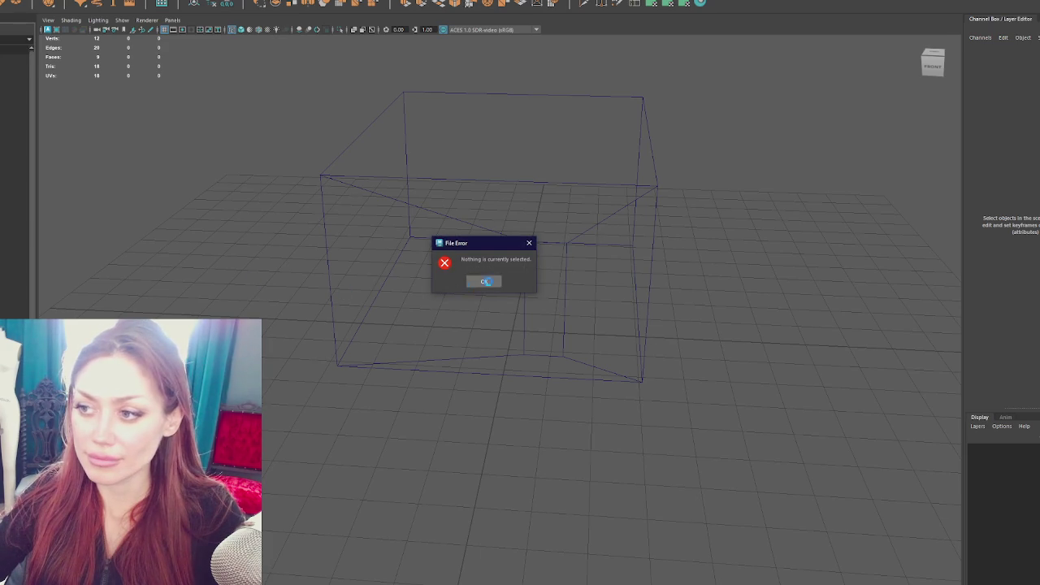
click(484, 282)
click(14, 87)
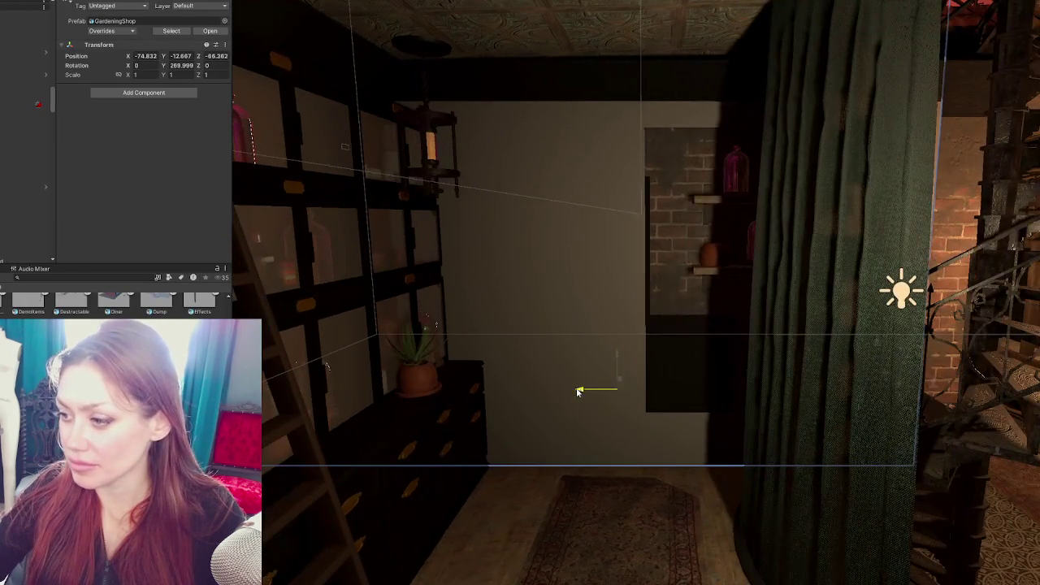
Drag the shop wall along Z toward the door, to about Z -65.4
mouse_move(578, 391)
mouse_down()
mouse_move(487, 387)
mouse_move(531, 395)
mouse_move(484, 410)
mouse_move(509, 410)
mouse_up()
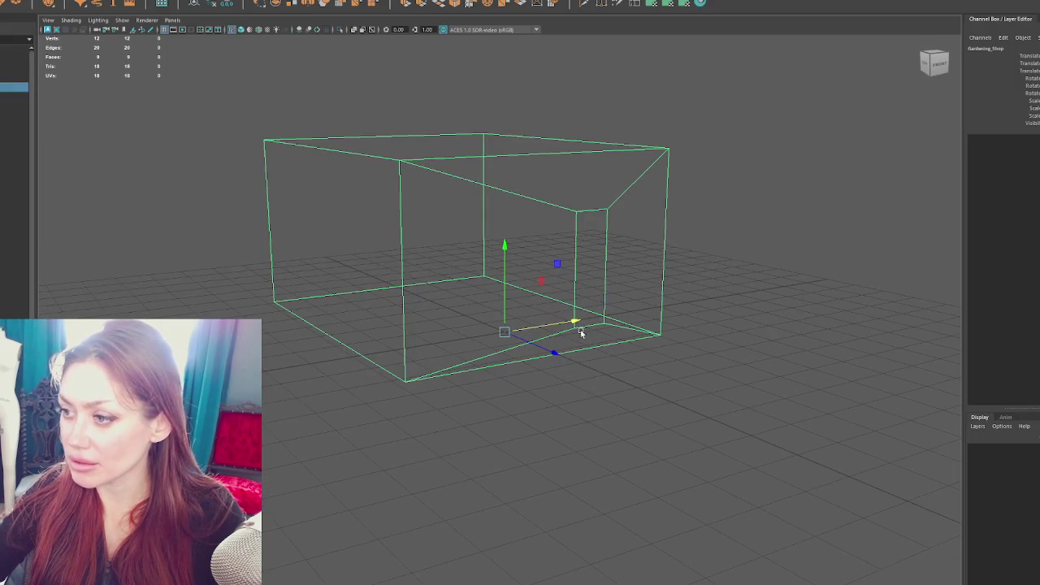
Select the Shop_Walls mesh, switch to Vertex mode, and pick the opening's bottom vertices
click(641, 272)
click(654, 234)
right_click(718, 234)
click(589, 330)
right_click(671, 232)
click(671, 232)
click(589, 348)
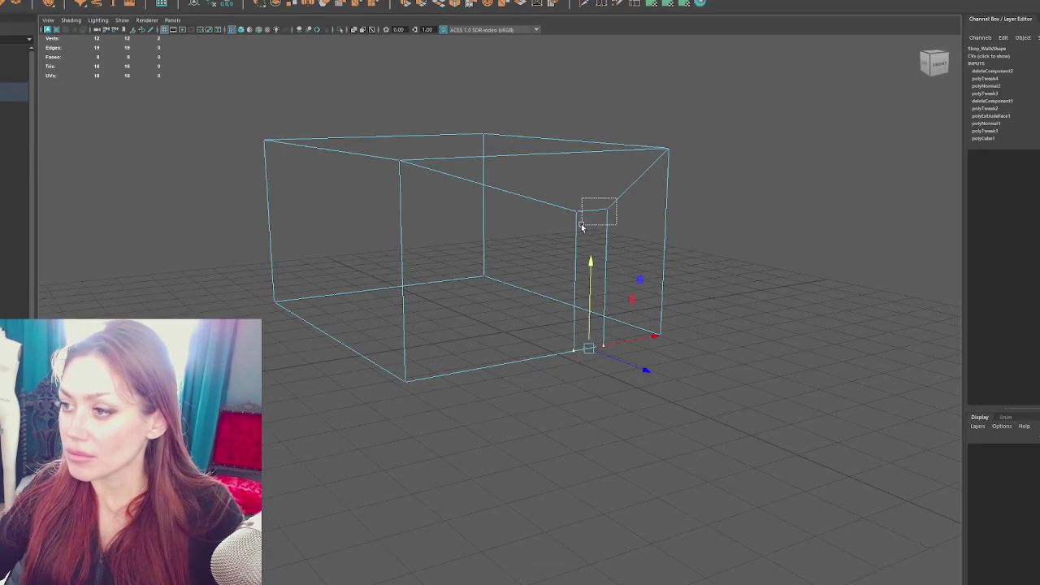
In Maya, lower the door opening's selected vertices and then the box's top vertices
click(605, 210)
drag(648, 184, 537, 239)
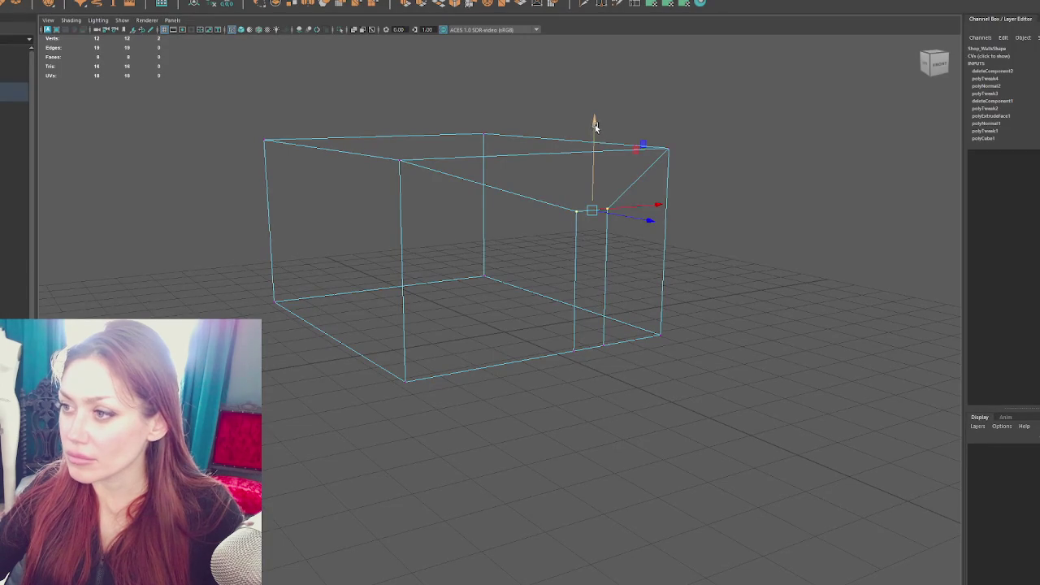
drag(594, 125, 594, 143)
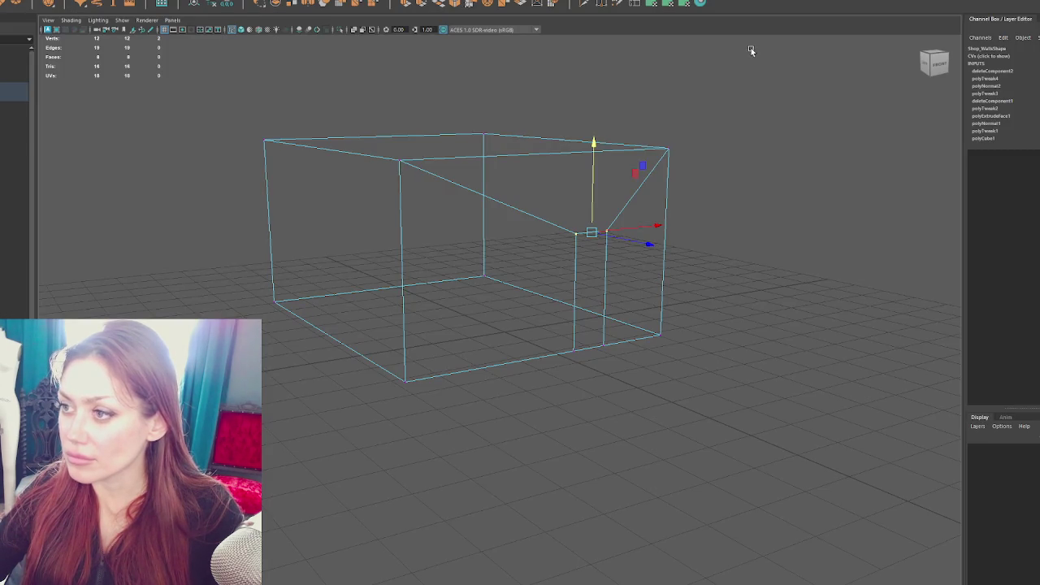
drag(751, 48, 249, 188)
drag(717, 104, 181, 163)
mouse_move(445, 94)
mouse_down()
mouse_move(436, 134)
mouse_move(541, 190)
mouse_move(613, 287)
mouse_move(690, 249)
mouse_move(763, 243)
mouse_move(601, 244)
mouse_move(751, 247)
mouse_move(625, 240)
mouse_move(740, 212)
mouse_move(879, 258)
mouse_up()
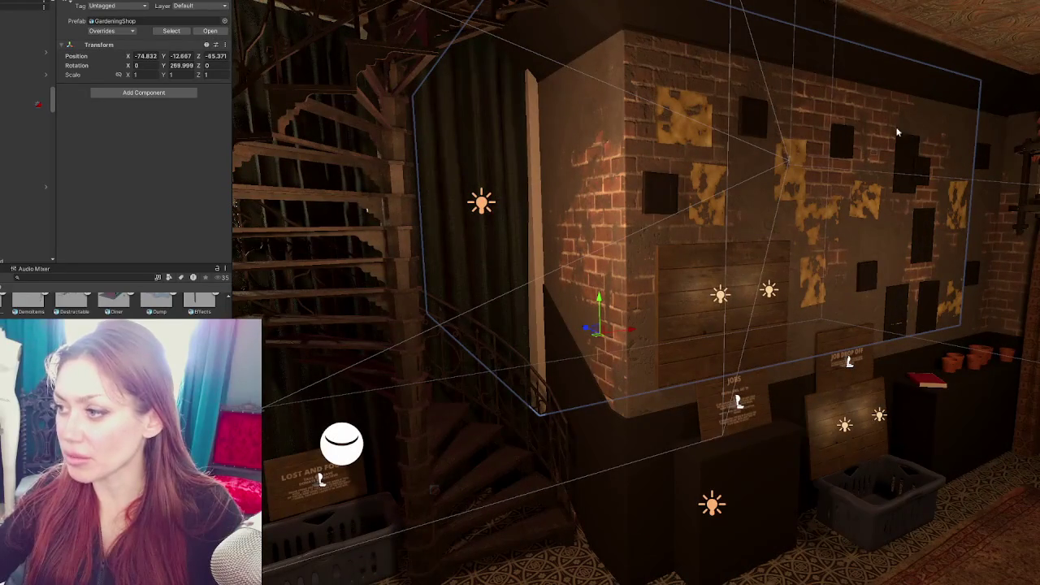
In Unity, view the doorway, select Gardening_Shop, and nudge it to about X -74.739
drag(986, 261, 708, 274)
drag(727, 232, 778, 234)
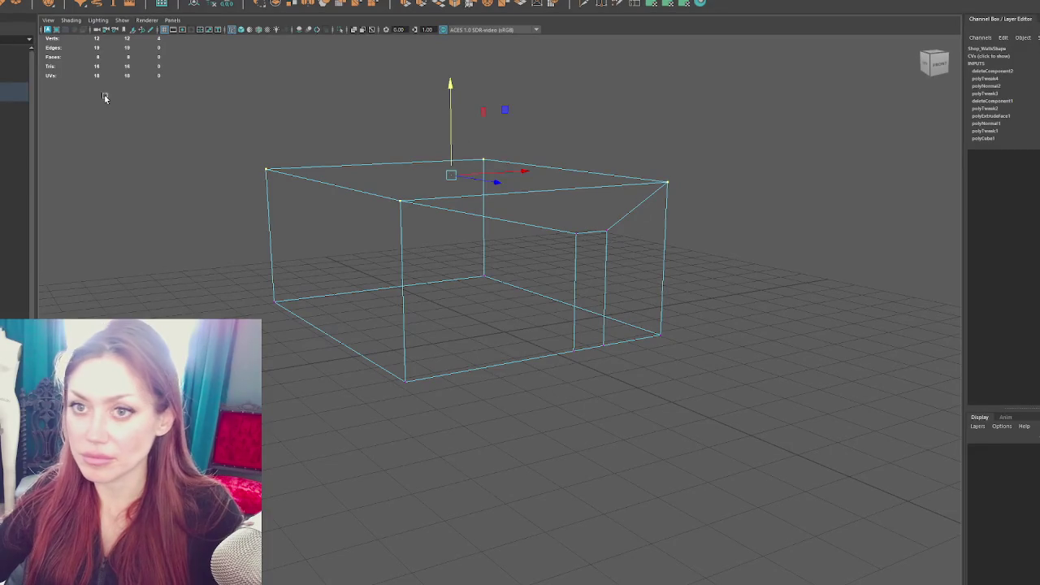
click(15, 87)
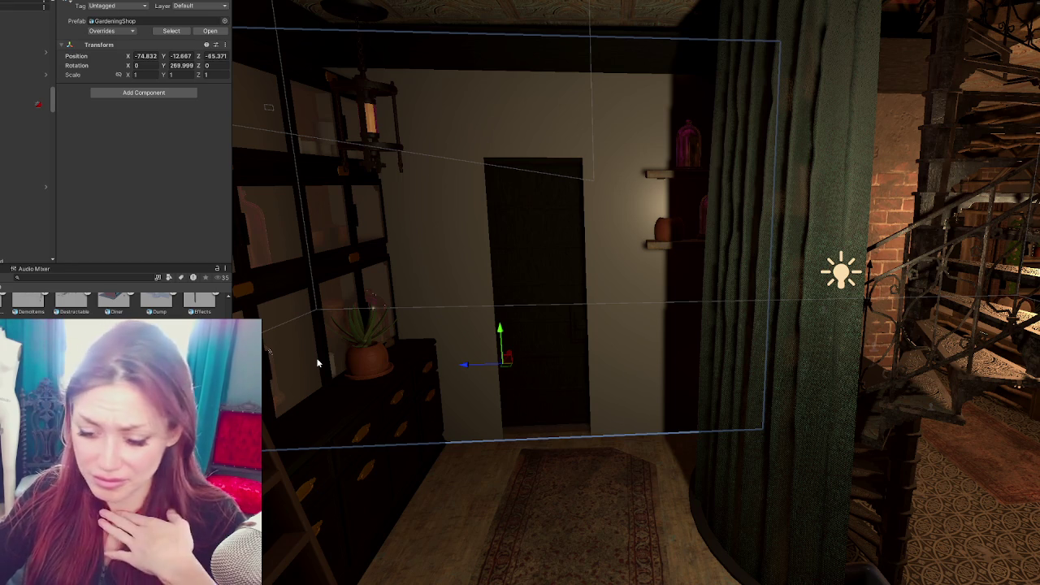
mouse_move(498, 278)
mouse_down()
mouse_move(455, 280)
mouse_move(528, 278)
mouse_move(652, 302)
mouse_up()
drag(616, 351, 622, 343)
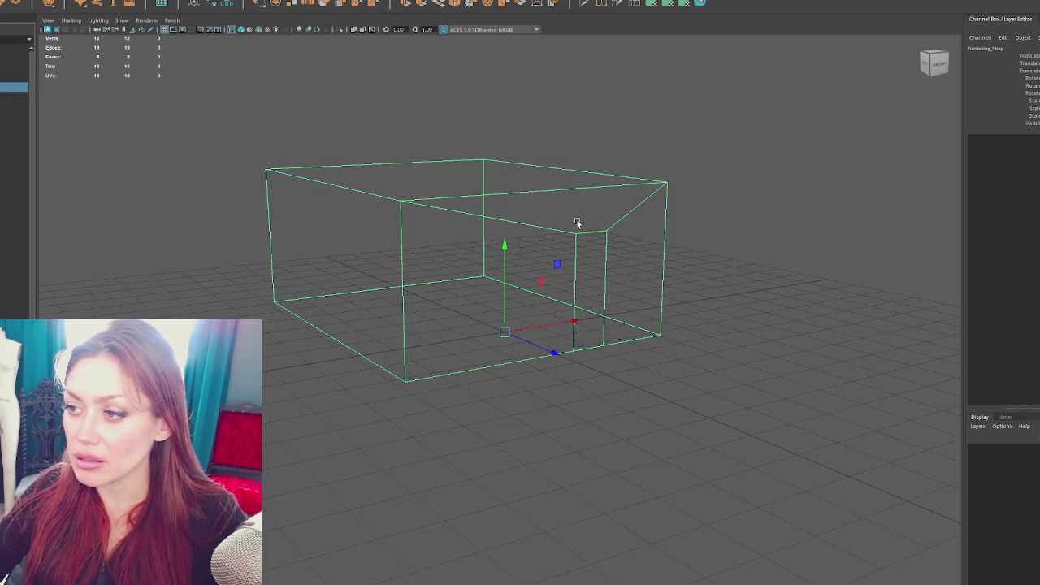
Edge-slide the opening's vertical edges to match the door, then reselect the whole box in object mode
click(574, 234)
alt+drag(677, 174, 630, 178)
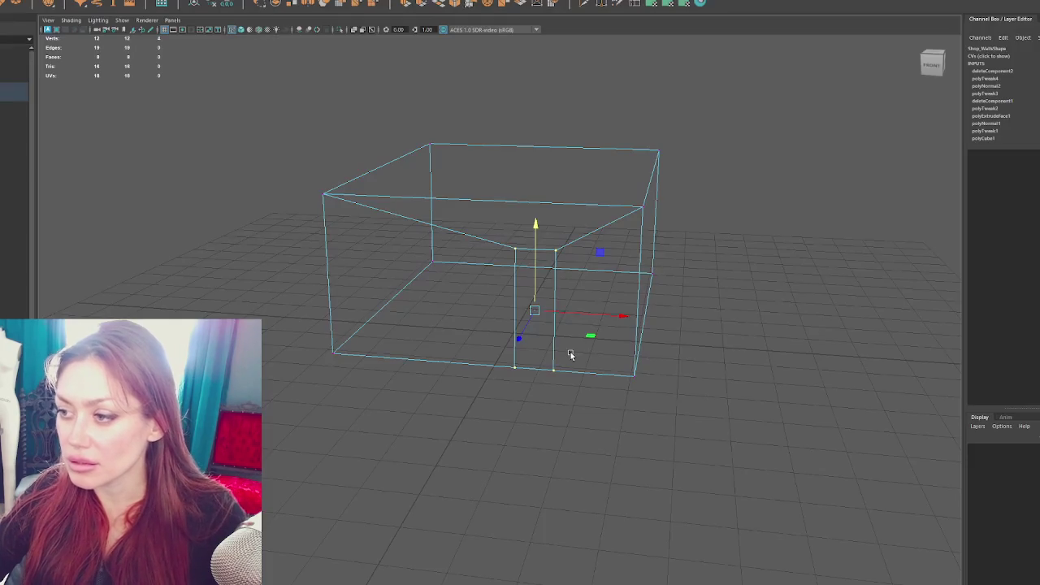
drag(534, 310, 625, 318)
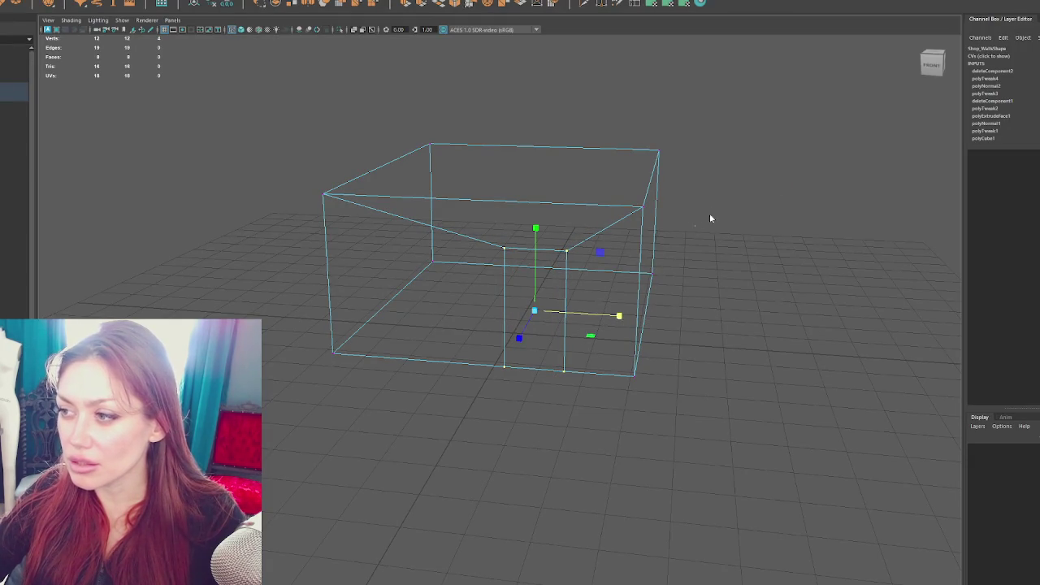
key(F8)
click(742, 139)
drag(267, 89, 747, 487)
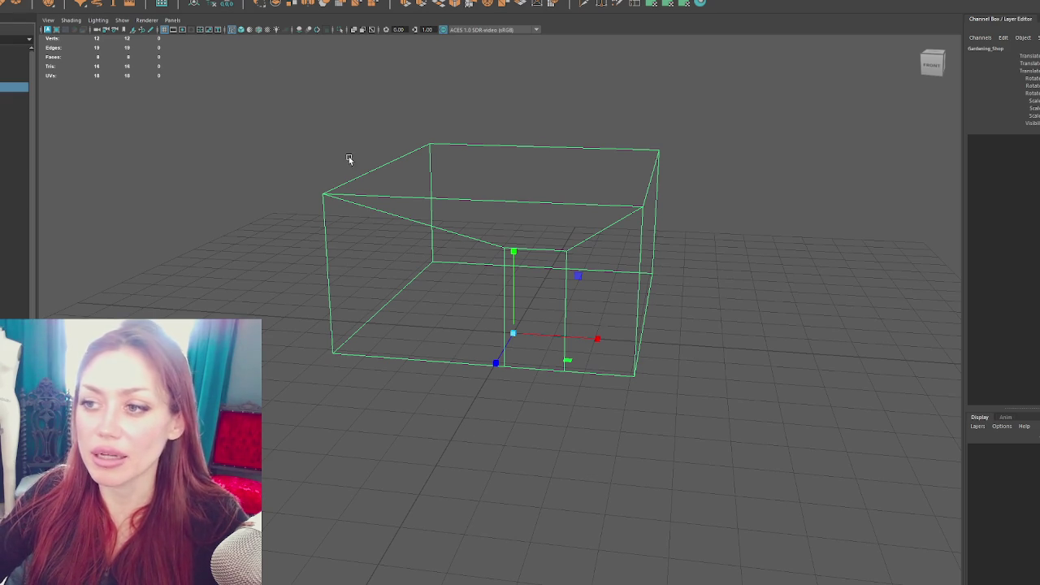
click(309, 30)
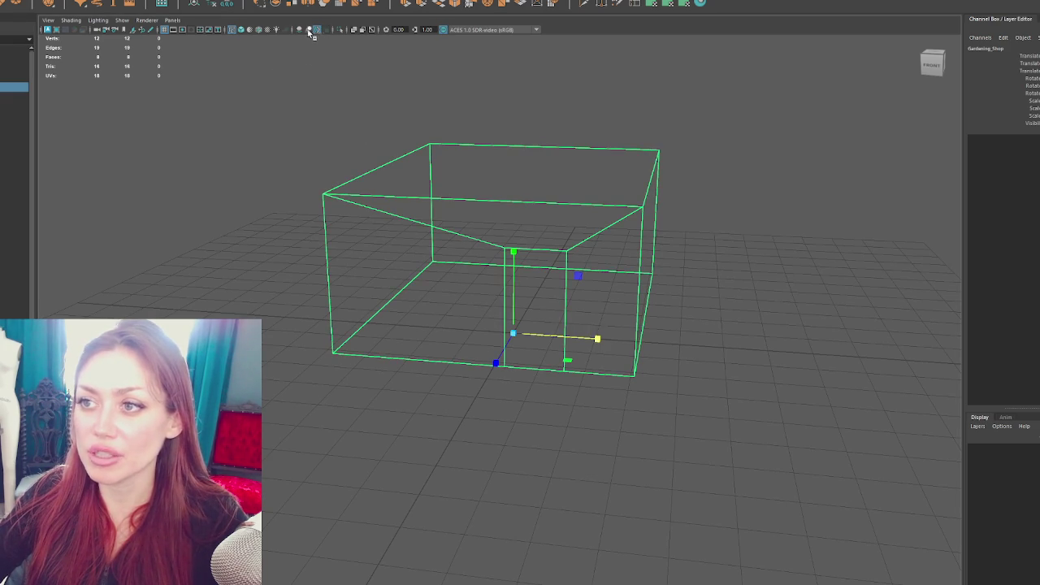
click(406, 245)
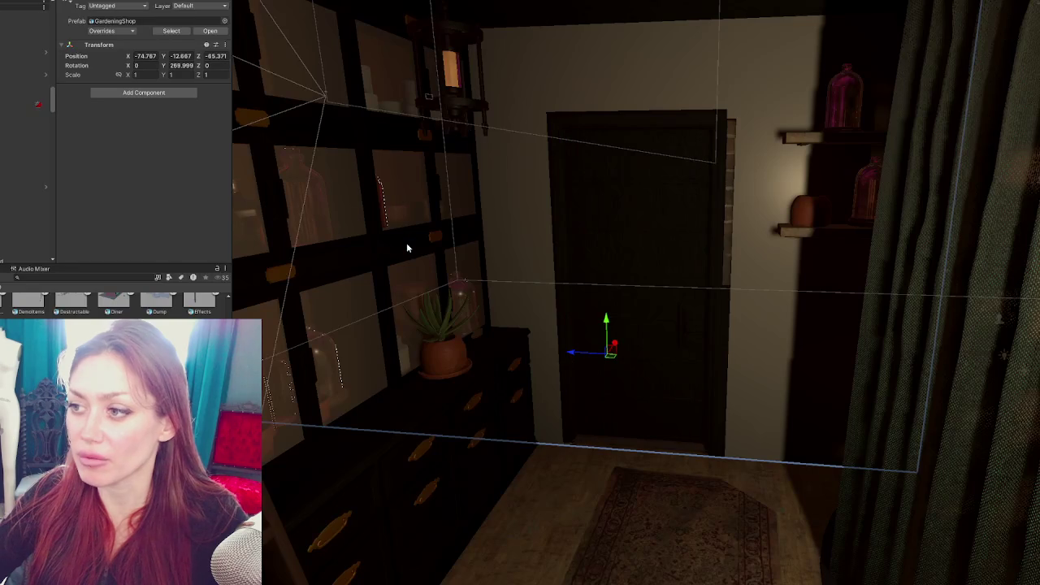
Nudge Unity's Shop_Walls mesh to local X 0.081, then select the wall box in Maya
click(751, 242)
drag(569, 293, 564, 293)
drag(706, 162, 634, 242)
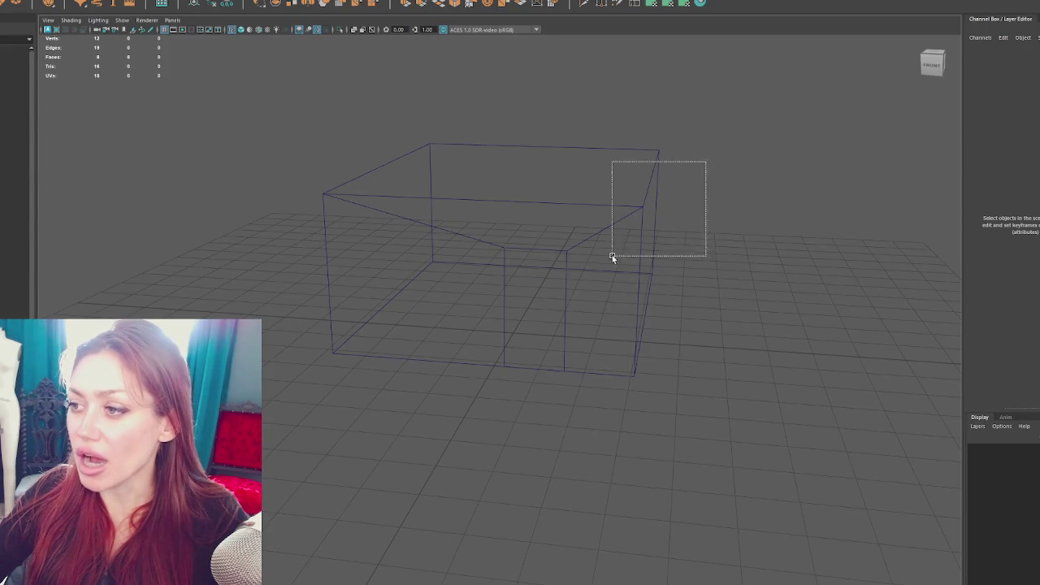
In Maya, select the whole shop wall box and step up to its parent Gardening_Shop group
right_click(761, 141)
click(714, 134)
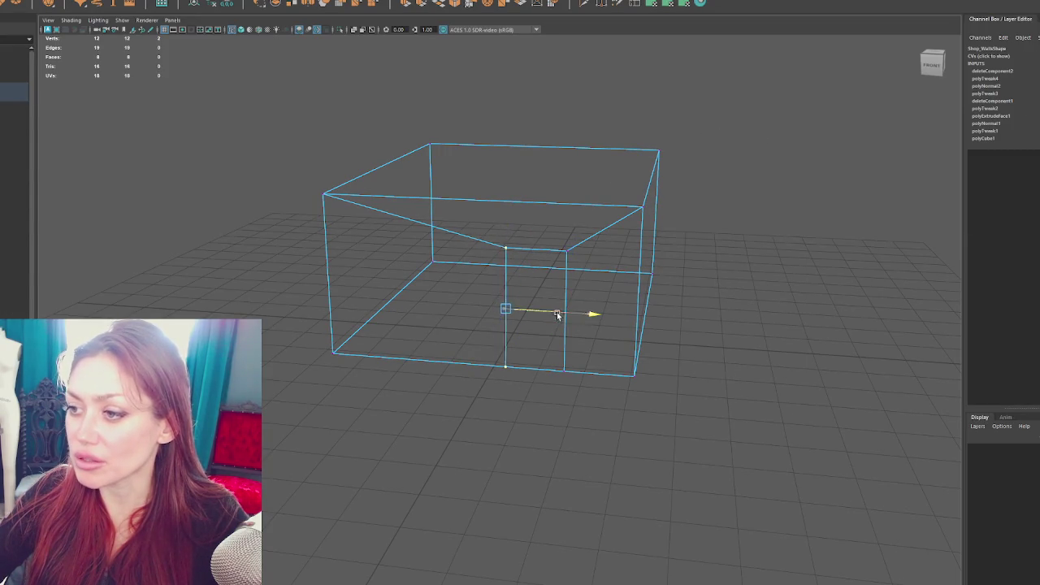
key(F8)
drag(715, 119, 580, 225)
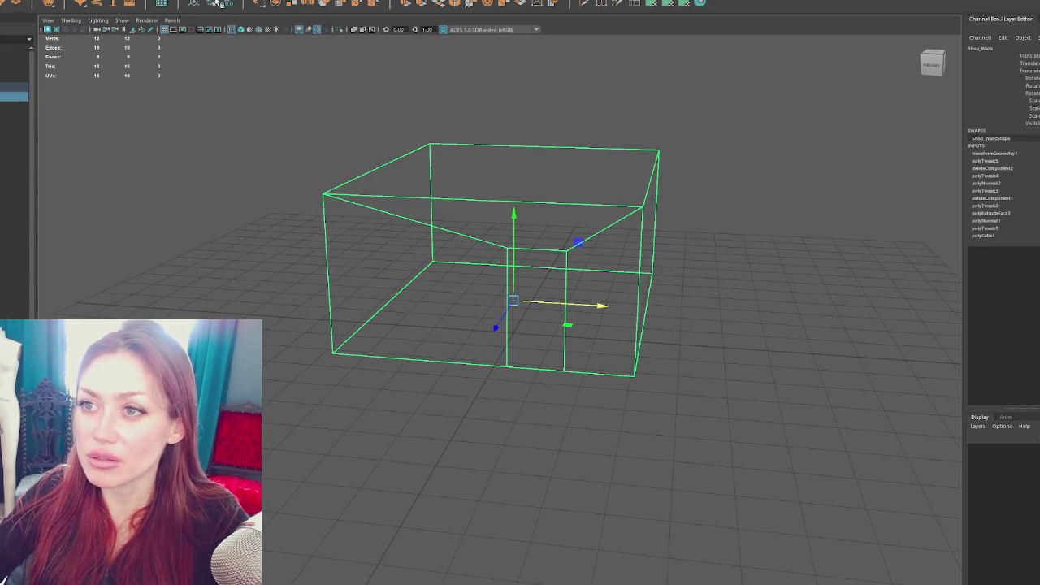
key(Up)
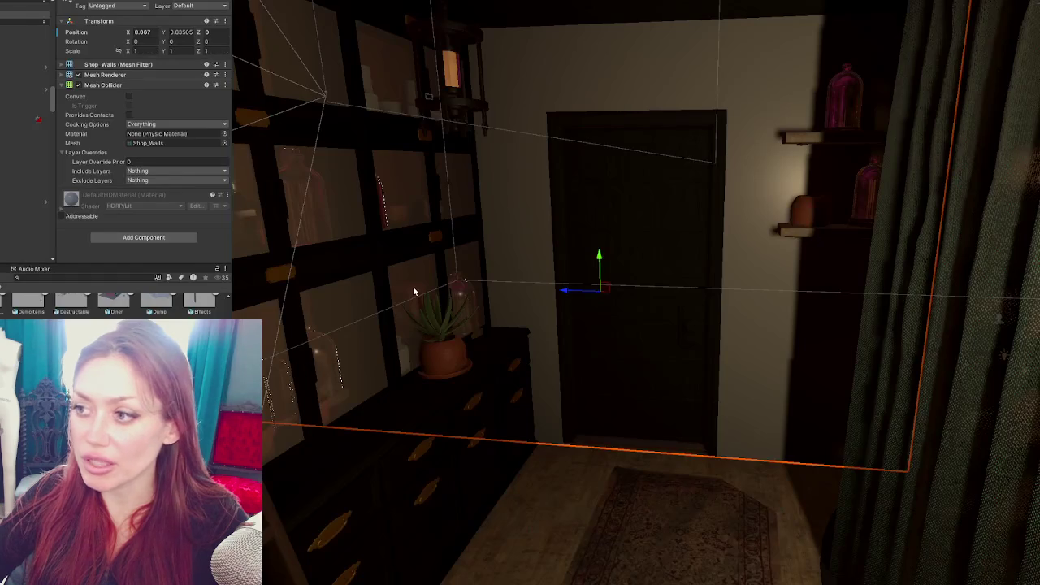
Nudge the GardeningShop walls slightly along X and Z toward the door
drag(863, 407, 411, 566)
click(411, 566)
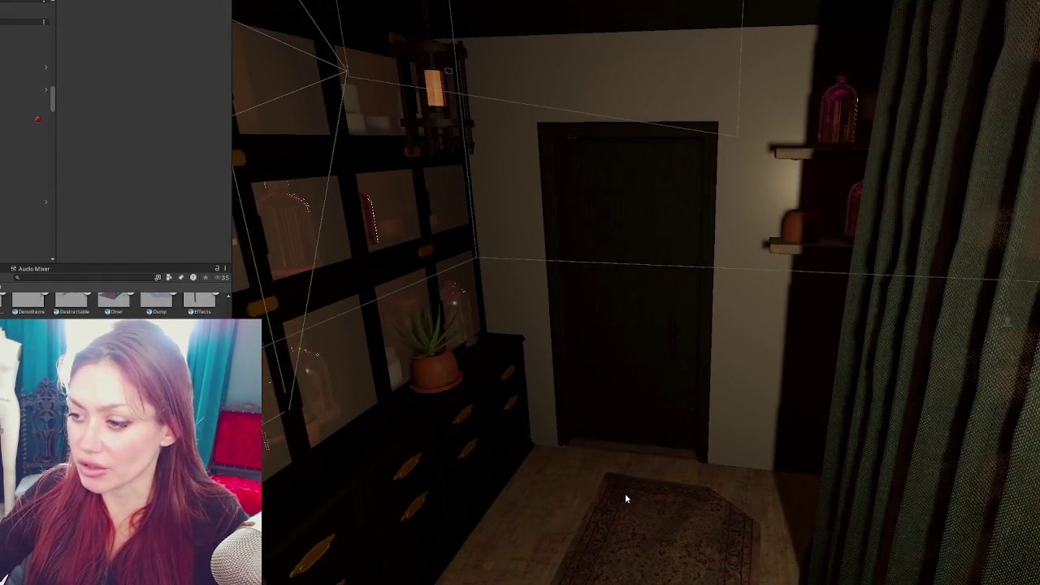
click(724, 435)
drag(619, 340, 618, 338)
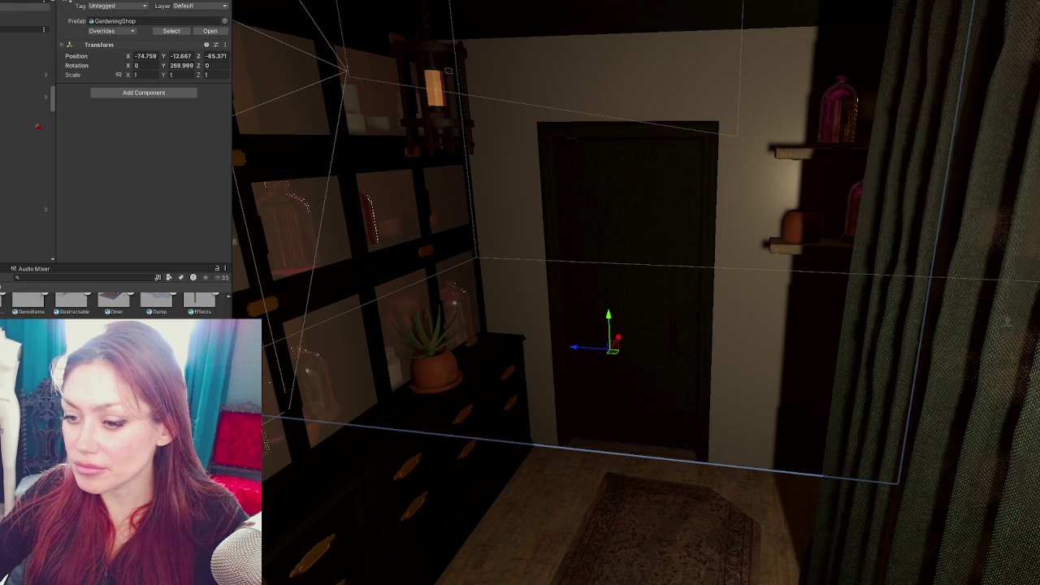
scroll(641, 366, down, 10)
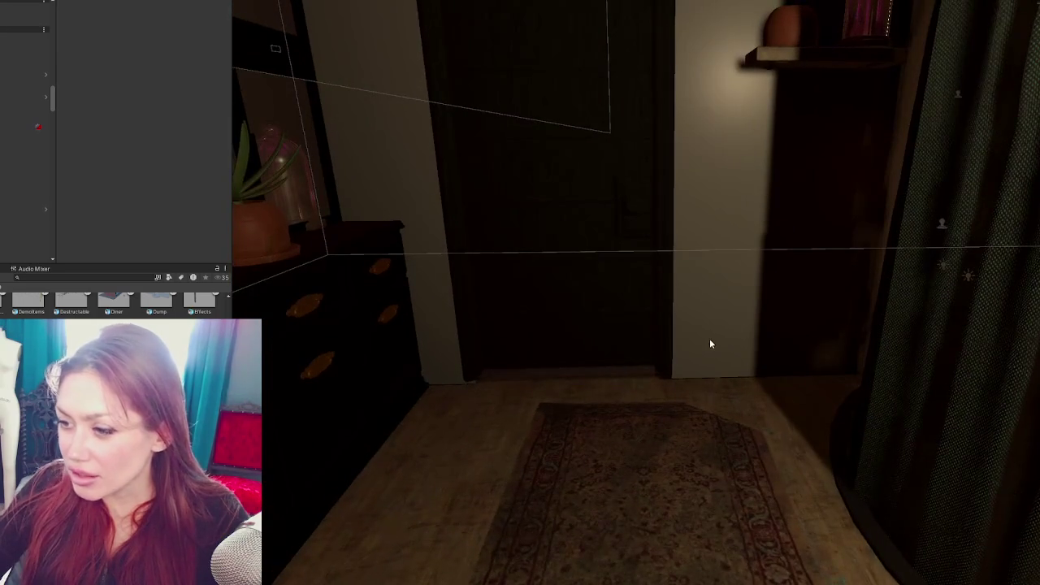
click(709, 344)
drag(515, 309, 504, 310)
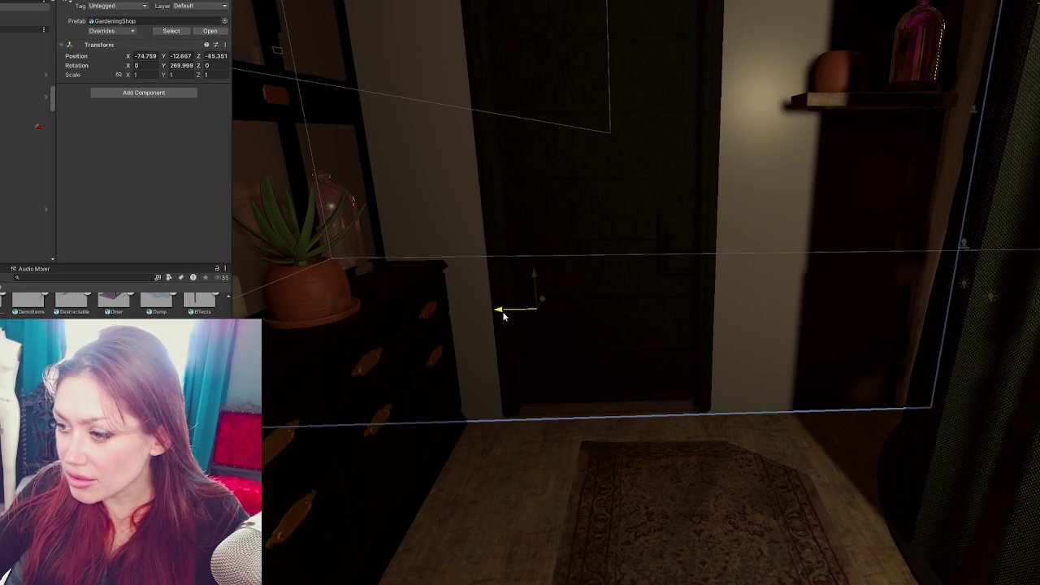
Raise GardeningShop slightly, bringing it to position -74.759, -12.676, -65.347
mouse_move(601, 352)
mouse_down()
mouse_move(585, 388)
mouse_move(723, 360)
mouse_move(664, 299)
mouse_move(666, 326)
mouse_move(603, 515)
mouse_move(622, 480)
mouse_move(913, 421)
mouse_up()
click(912, 426)
click(933, 213)
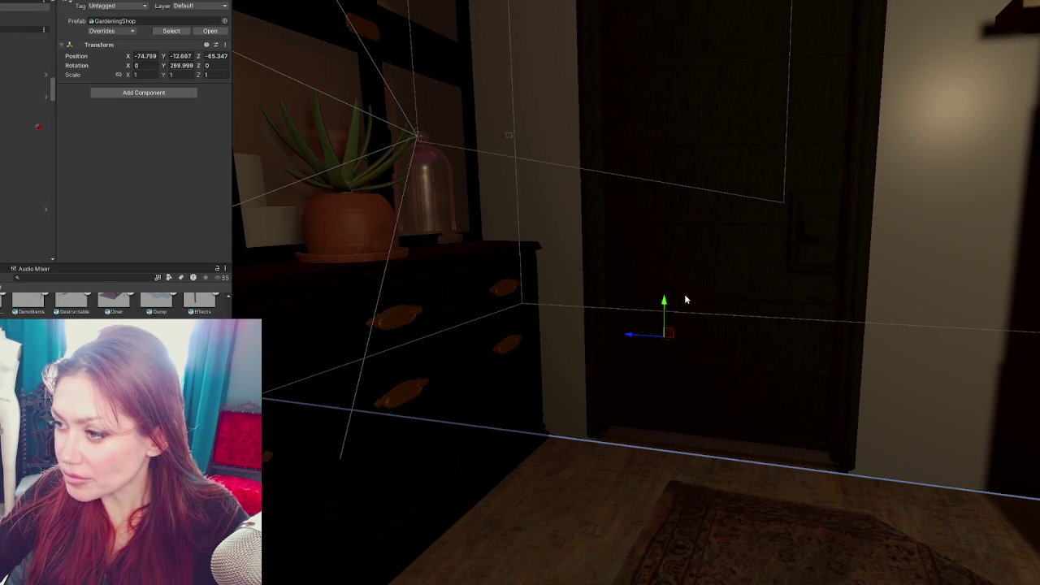
drag(665, 306, 665, 302)
click(755, 448)
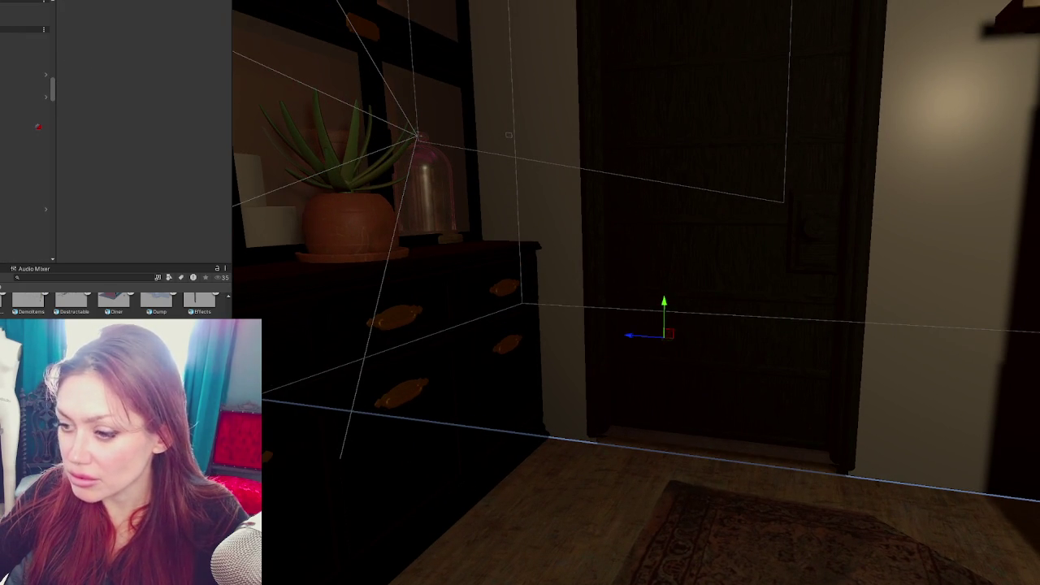
Focus on the Door Frame and inner door, then the shop walls, to check the opening's alignment
mouse_move(896, 418)
mouse_down()
mouse_move(909, 380)
mouse_move(804, 365)
mouse_up()
click(805, 365)
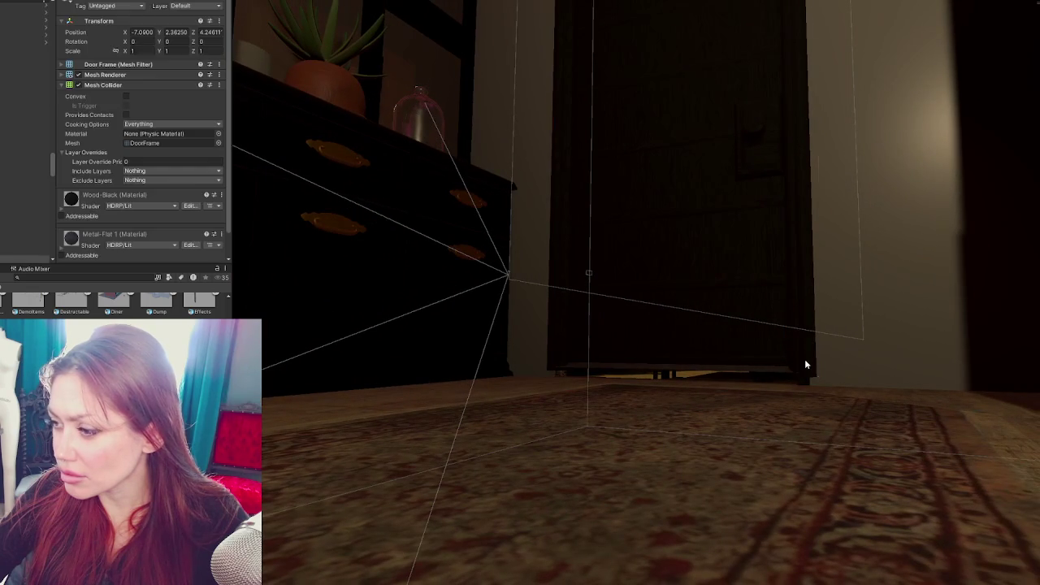
key(f)
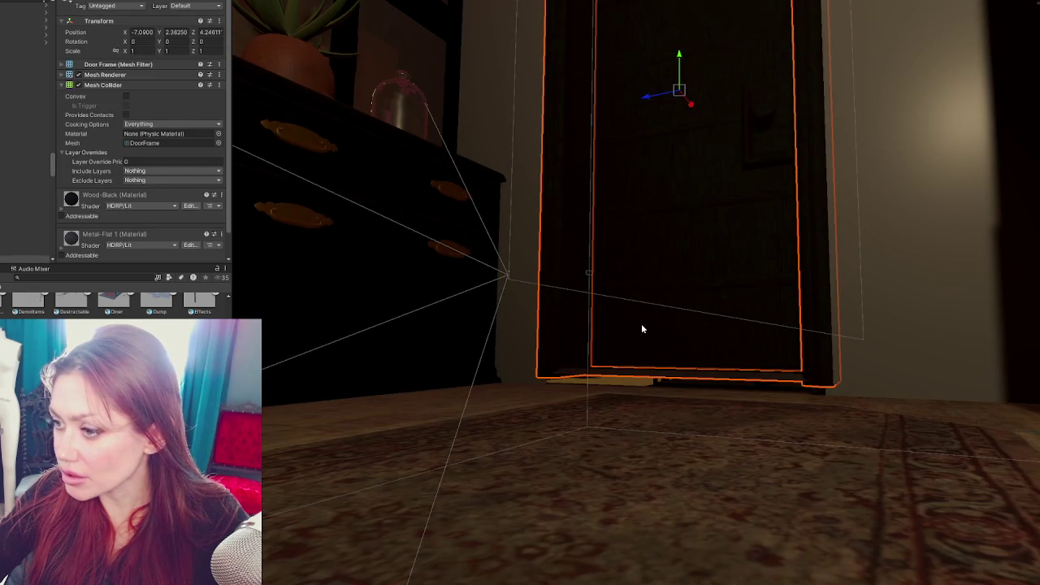
shift+click(640, 328)
key(f)
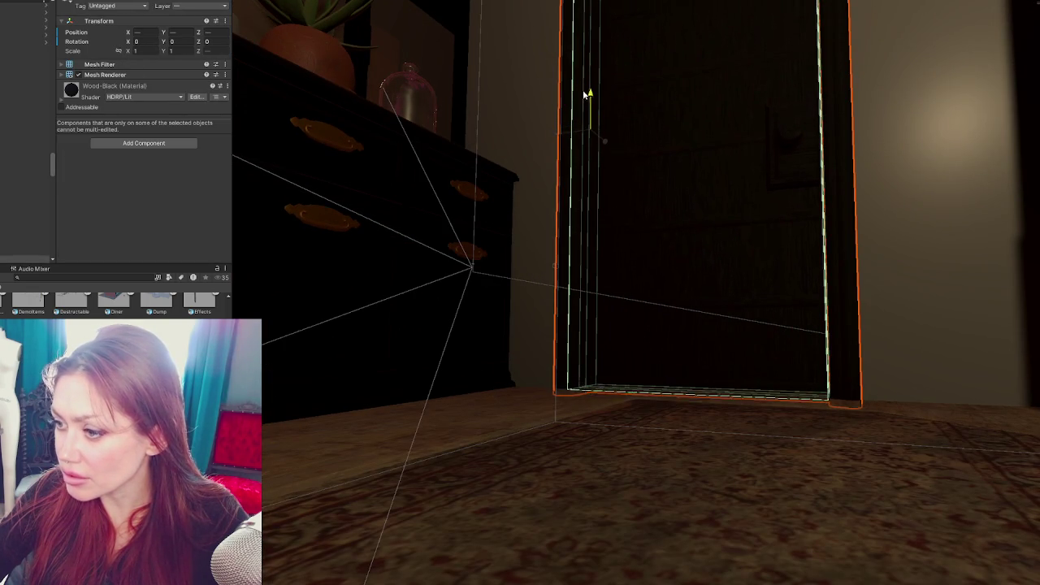
drag(590, 92, 715, 236)
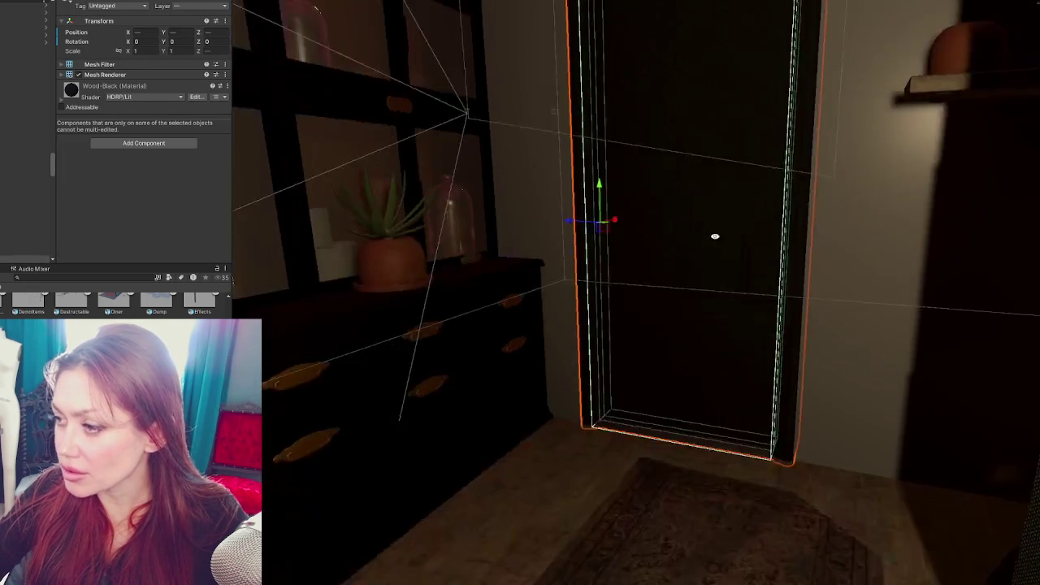
scroll(715, 236, down, 5)
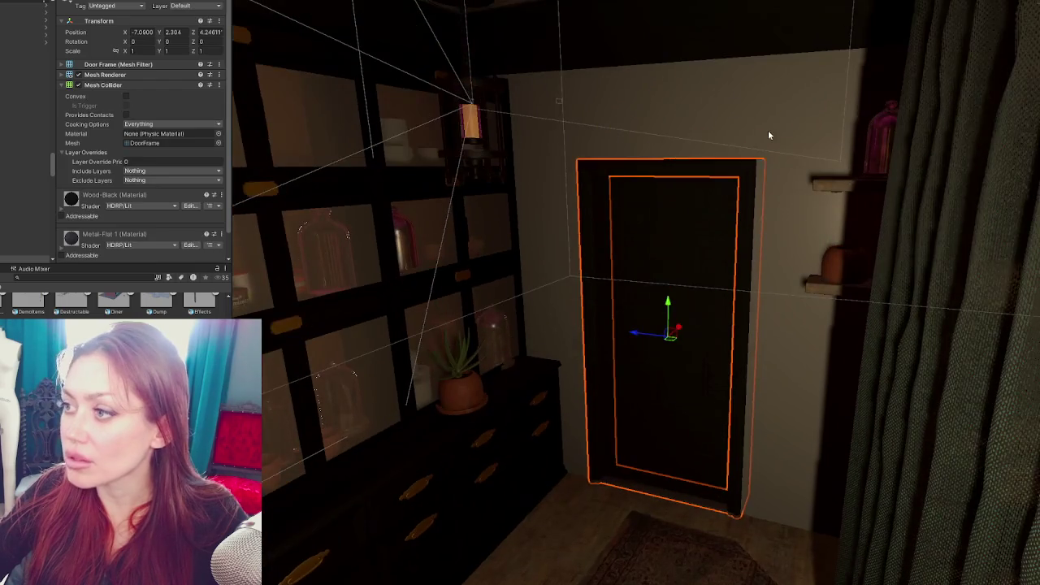
click(767, 129)
key(f)
mouse_move(719, 175)
mouse_down()
mouse_move(513, 173)
mouse_move(888, 160)
mouse_move(915, 170)
mouse_move(740, 214)
mouse_move(629, 174)
mouse_move(699, 266)
mouse_move(673, 232)
mouse_move(669, 219)
mouse_move(678, 218)
mouse_move(564, 241)
mouse_move(813, 238)
mouse_move(788, 247)
mouse_move(920, 251)
mouse_move(940, 302)
mouse_move(747, 220)
mouse_move(693, 230)
mouse_move(709, 238)
mouse_move(659, 269)
mouse_move(778, 234)
mouse_move(758, 249)
mouse_up()
mouse_move(686, 397)
mouse_down()
mouse_move(710, 399)
mouse_move(690, 344)
mouse_move(446, 343)
mouse_move(722, 292)
mouse_move(698, 325)
mouse_move(715, 343)
mouse_move(664, 347)
mouse_up()
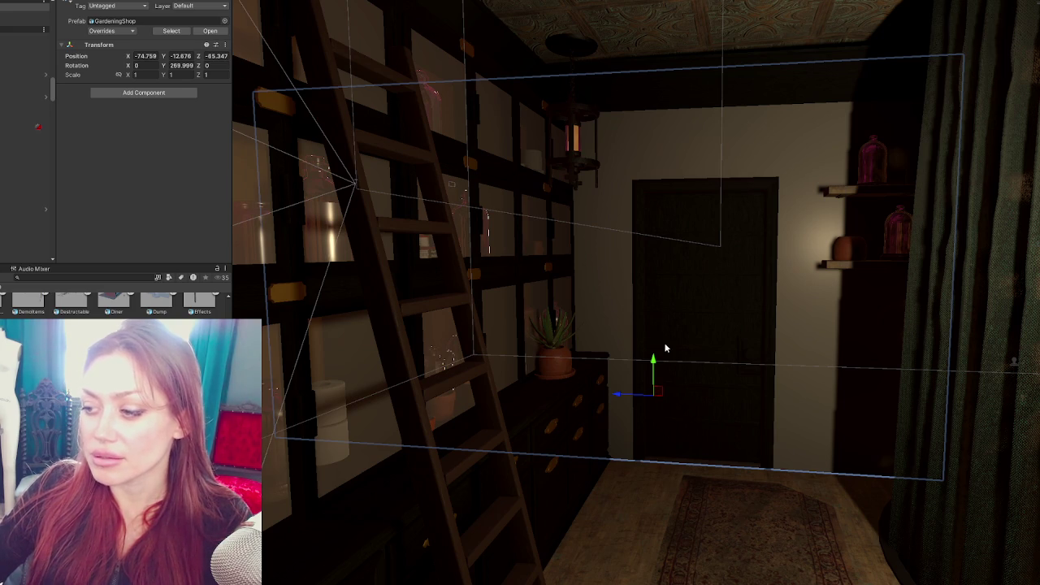
Turn the Rug Long decal to rotation Y -143.57 so it lies along the shelving wall
scroll(666, 357, up, 5)
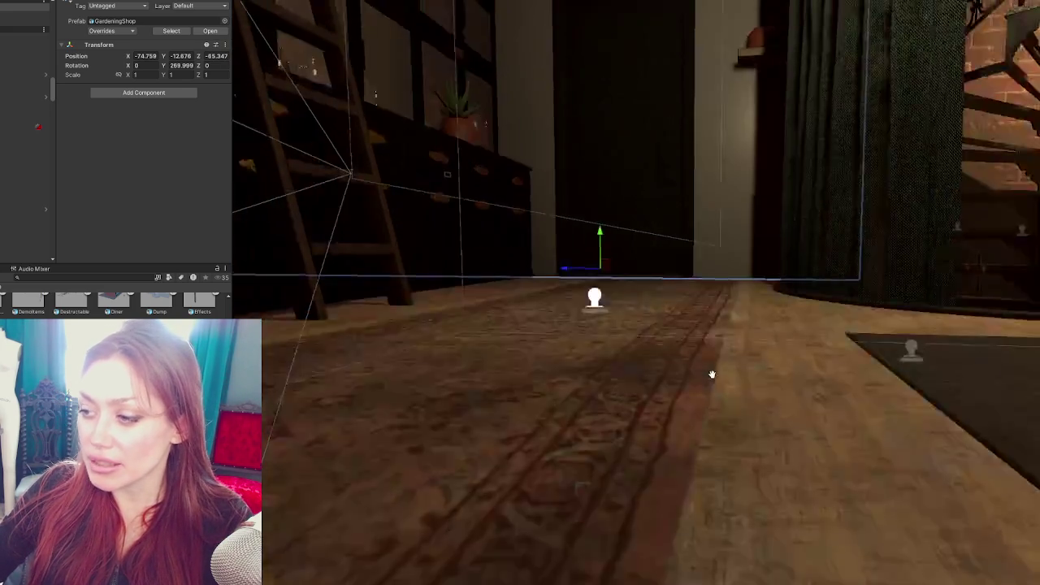
scroll(712, 393, up, 3)
click(567, 339)
key(f)
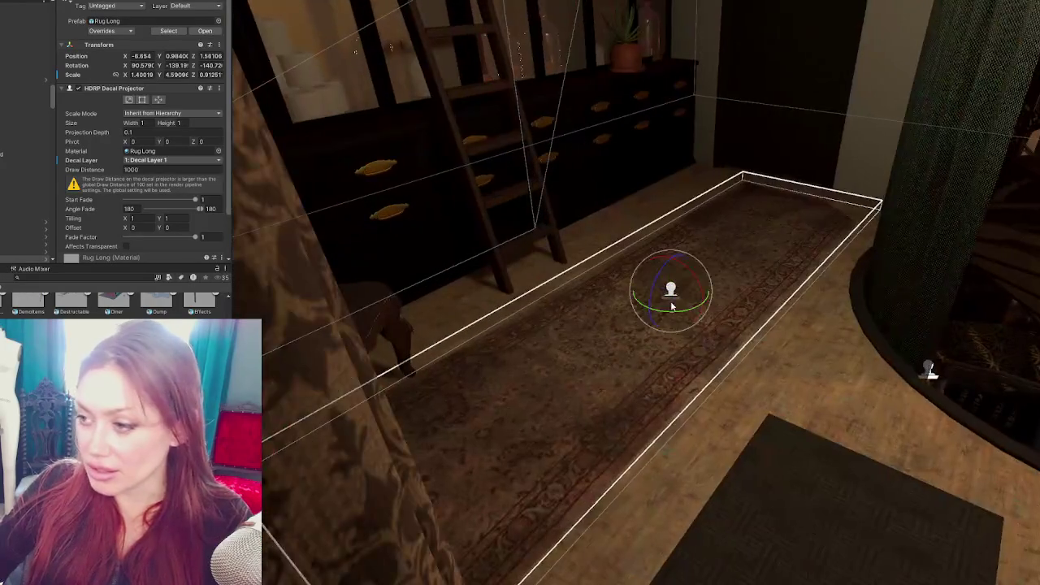
mouse_move(676, 316)
mouse_down()
mouse_move(680, 307)
mouse_move(627, 276)
mouse_move(613, 299)
mouse_move(293, 458)
mouse_move(644, 319)
mouse_move(635, 328)
mouse_up()
key(w)
key(e)
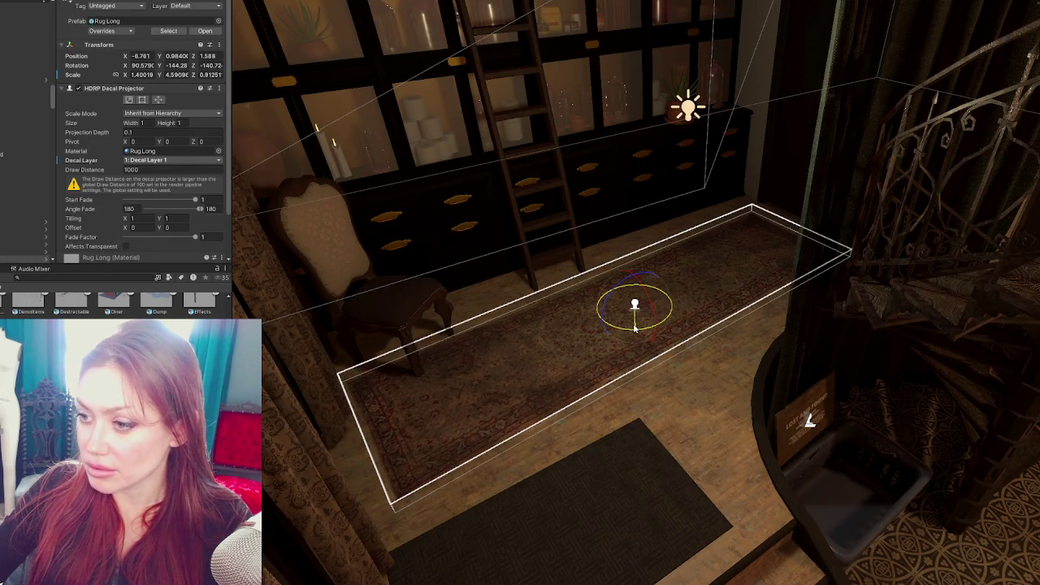
key(w)
key(e)
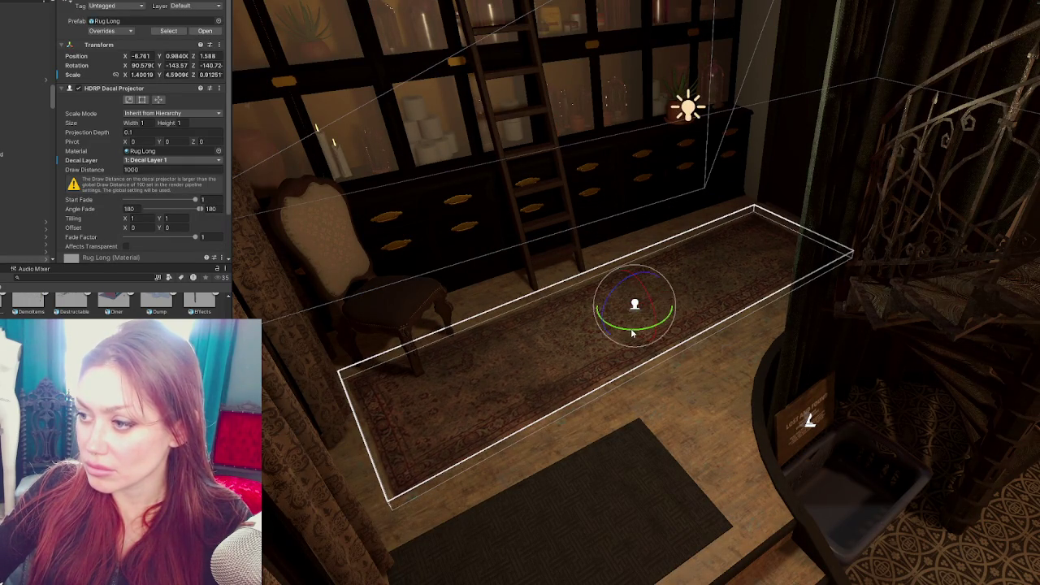
click(262, 444)
drag(261, 444, 338, 408)
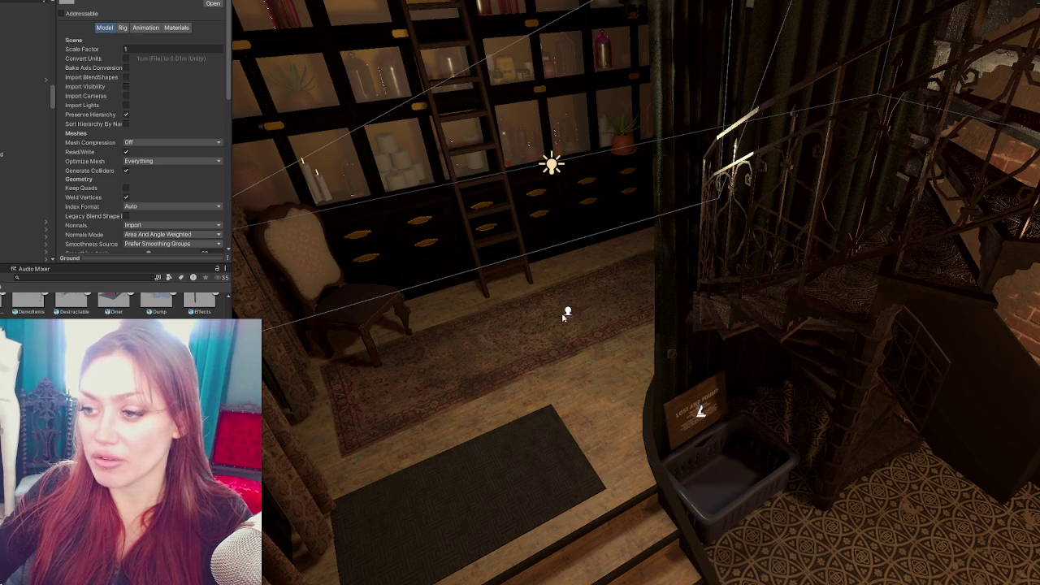
Shift the dark mat at the top of the steps sideways and rotate it to Y -0.36
mouse_move(506, 466)
mouse_down()
mouse_move(550, 394)
mouse_move(369, 360)
mouse_up()
click(370, 360)
key(f)
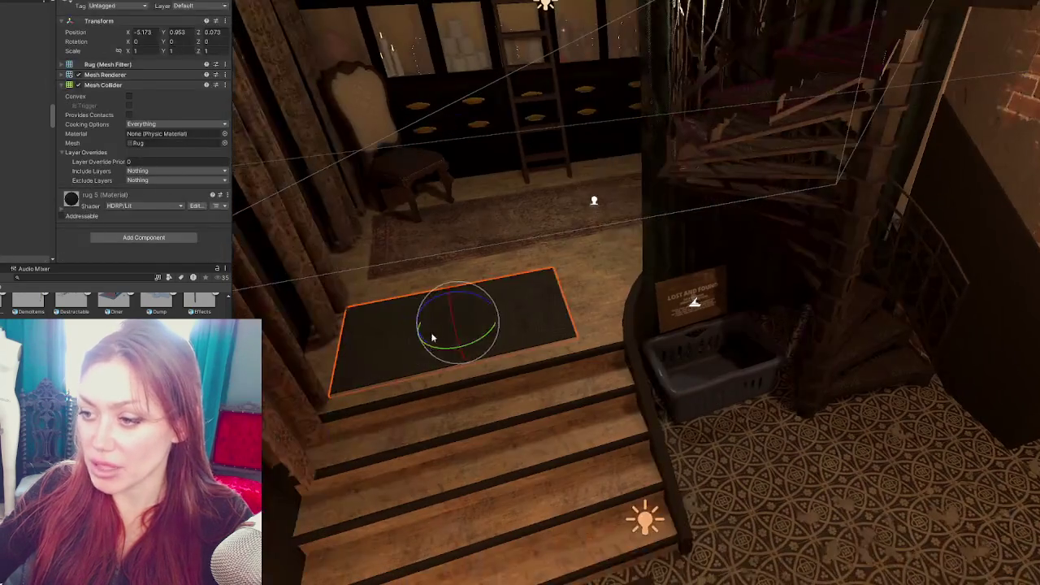
key(w)
mouse_move(488, 298)
mouse_down()
mouse_move(472, 306)
mouse_move(515, 318)
mouse_move(473, 302)
mouse_up()
key(e)
drag(497, 339, 427, 356)
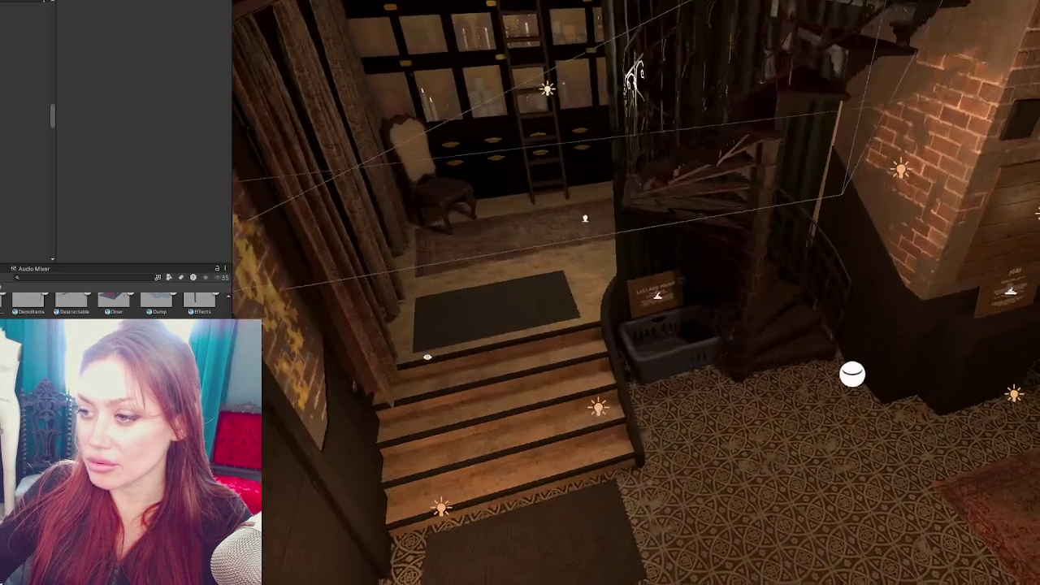
Nudge the dark mat along X to -5.159
click(435, 325)
key(f)
key(w)
drag(395, 302, 398, 304)
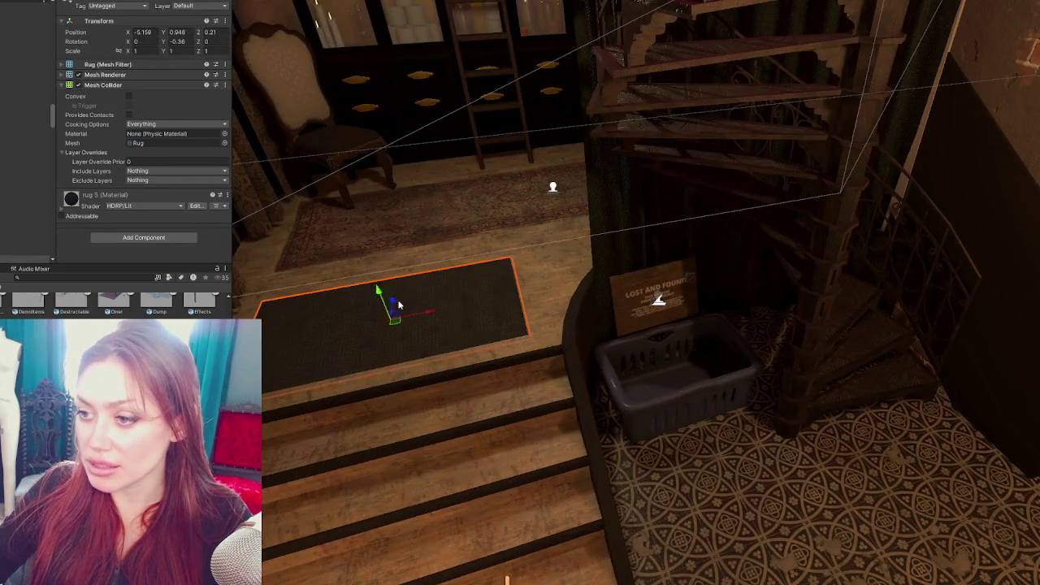
scroll(398, 305, down, 5)
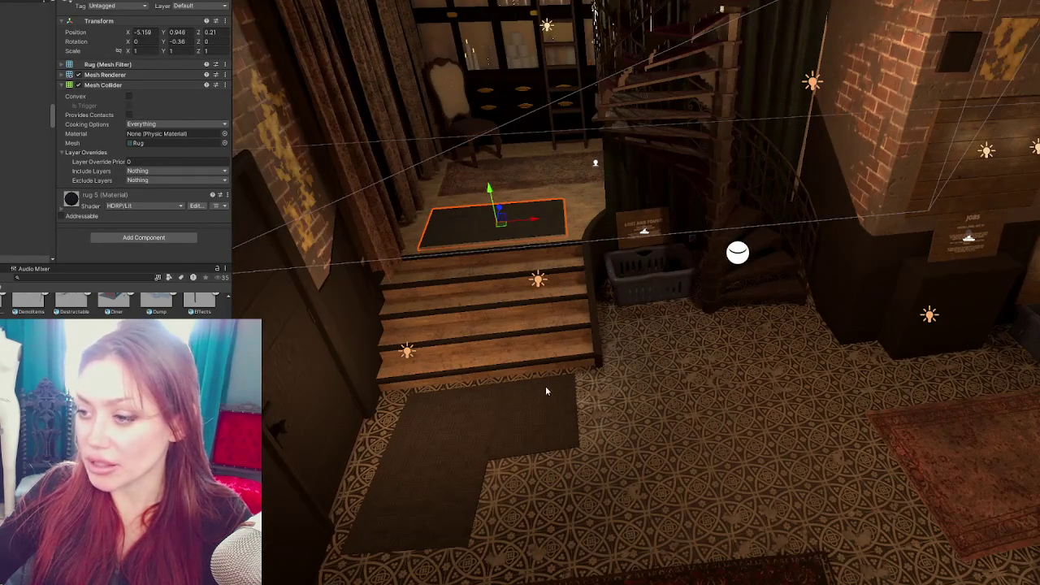
Select the small rug below the steps
click(524, 392)
click(494, 396)
click(496, 393)
click(495, 394)
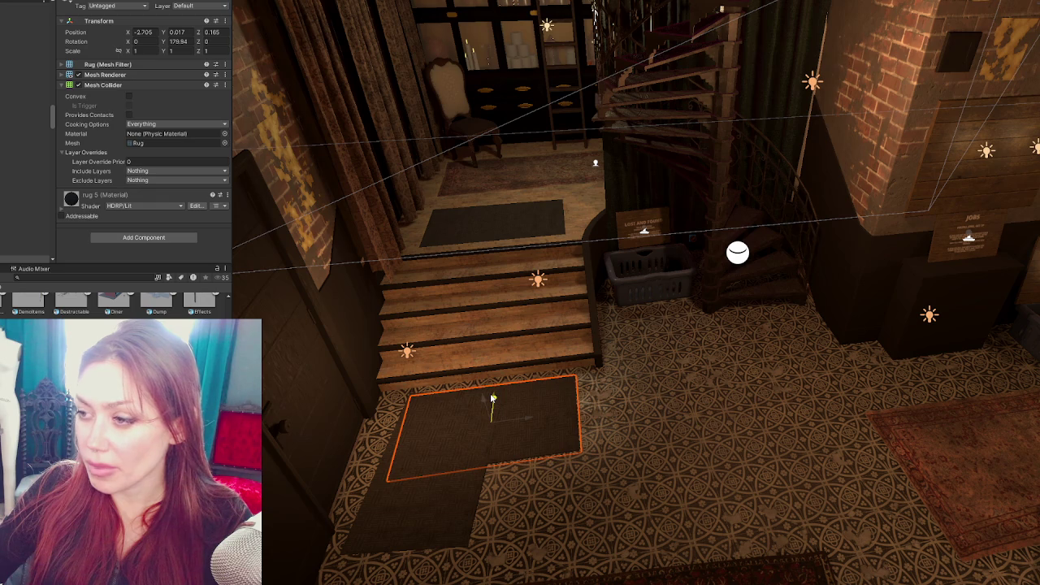
drag(493, 398, 601, 402)
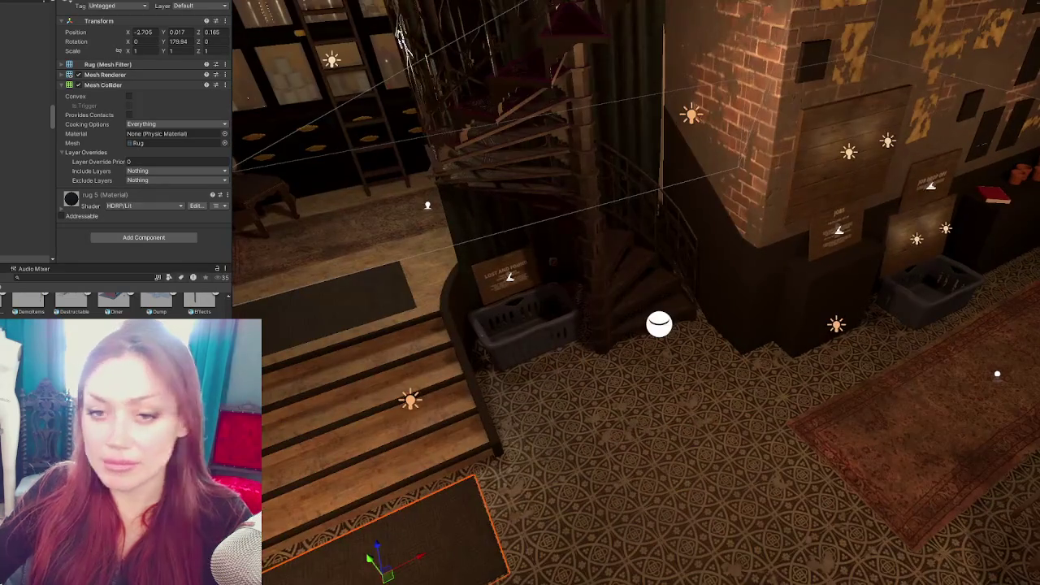
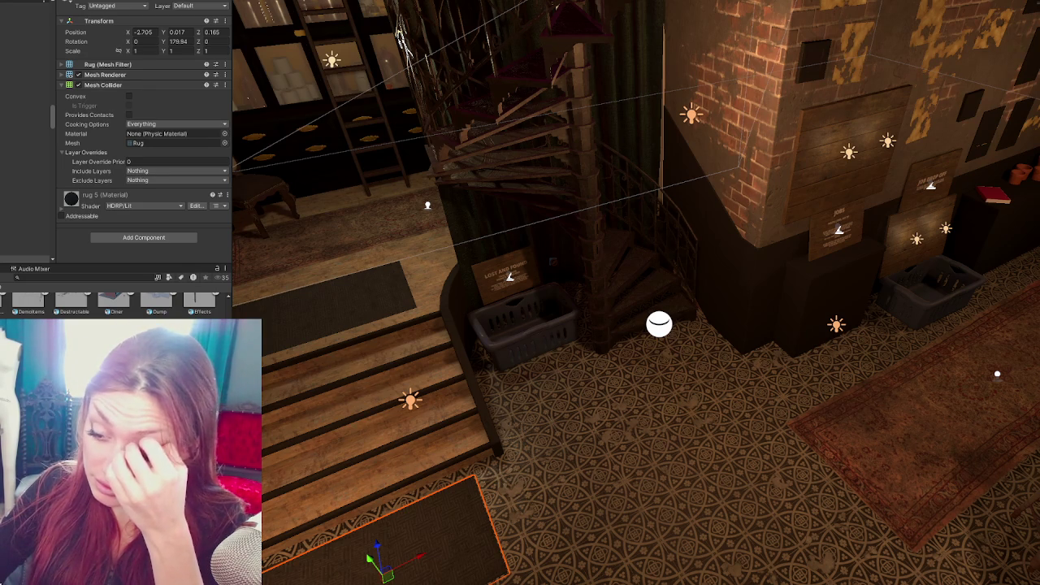
Fly through the shop interior, selecting the GardeningShop building and then the spiral staircase
mouse_move(615, 362)
mouse_down()
mouse_move(623, 341)
mouse_move(608, 367)
mouse_move(755, 349)
mouse_move(787, 362)
mouse_move(735, 351)
mouse_move(743, 355)
mouse_move(725, 318)
mouse_move(706, 326)
mouse_move(641, 286)
mouse_up()
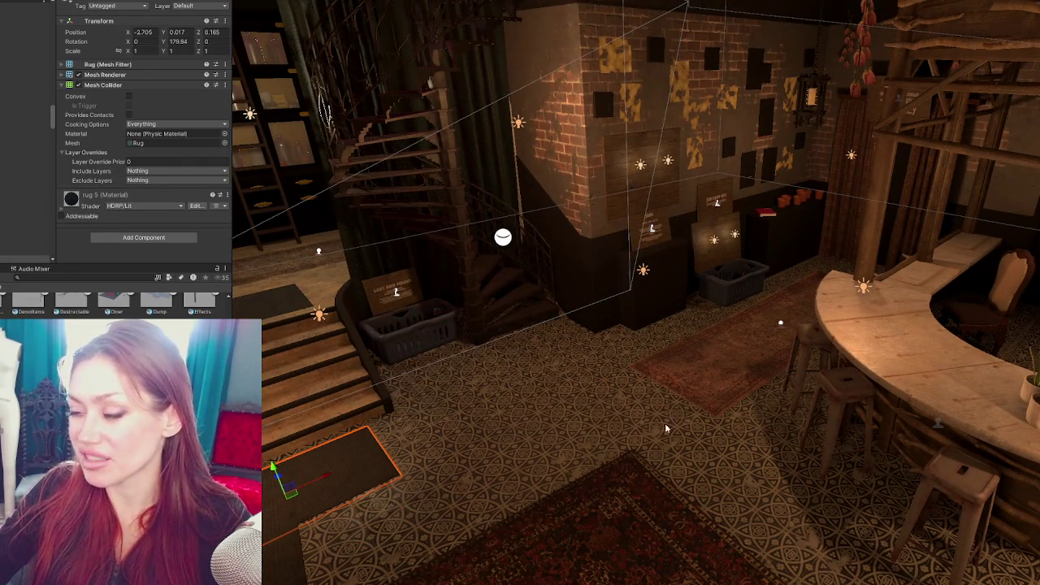
mouse_move(544, 391)
mouse_down()
mouse_move(617, 324)
mouse_move(604, 298)
mouse_move(696, 301)
mouse_move(693, 284)
mouse_move(643, 300)
mouse_move(666, 292)
mouse_move(631, 175)
mouse_up()
click(657, 216)
drag(657, 216, 730, 326)
click(817, 344)
mouse_move(818, 343)
mouse_down()
mouse_move(503, 341)
mouse_move(935, 343)
mouse_move(939, 365)
mouse_move(949, 359)
mouse_move(752, 325)
mouse_move(854, 355)
mouse_move(688, 293)
mouse_move(549, 295)
mouse_move(705, 307)
mouse_move(757, 291)
mouse_move(829, 306)
mouse_move(757, 267)
mouse_move(726, 236)
mouse_move(801, 251)
mouse_move(777, 303)
mouse_move(788, 313)
mouse_move(715, 304)
mouse_up()
Select the Apothecary-Exterior, then the GardeningShop, and orbit to view its roof and walls
click(757, 291)
click(784, 299)
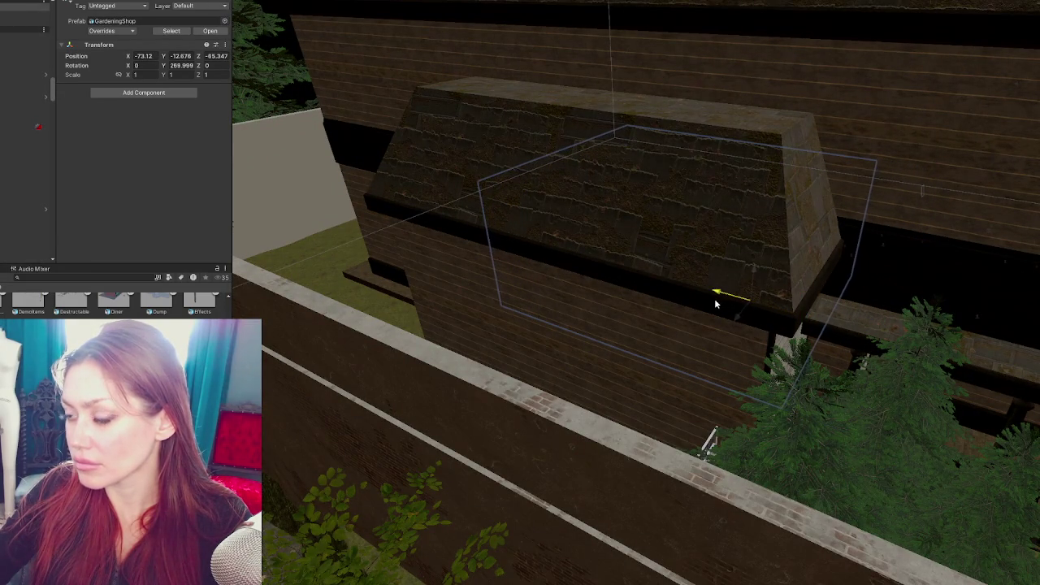
mouse_move(777, 291)
mouse_down()
mouse_move(751, 272)
mouse_move(884, 168)
mouse_move(606, 294)
mouse_move(696, 309)
mouse_move(837, 293)
mouse_up()
mouse_move(649, 298)
mouse_down()
mouse_move(694, 295)
mouse_move(414, 325)
mouse_up()
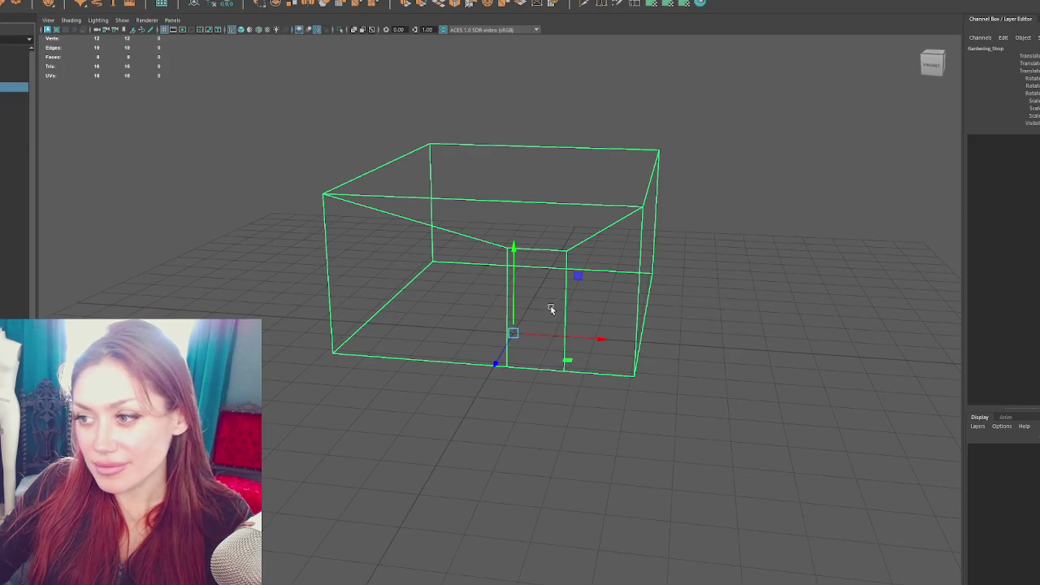
In edge mode, extrude two front-wall edges and pull them outward along Z
drag(436, 289, 467, 314)
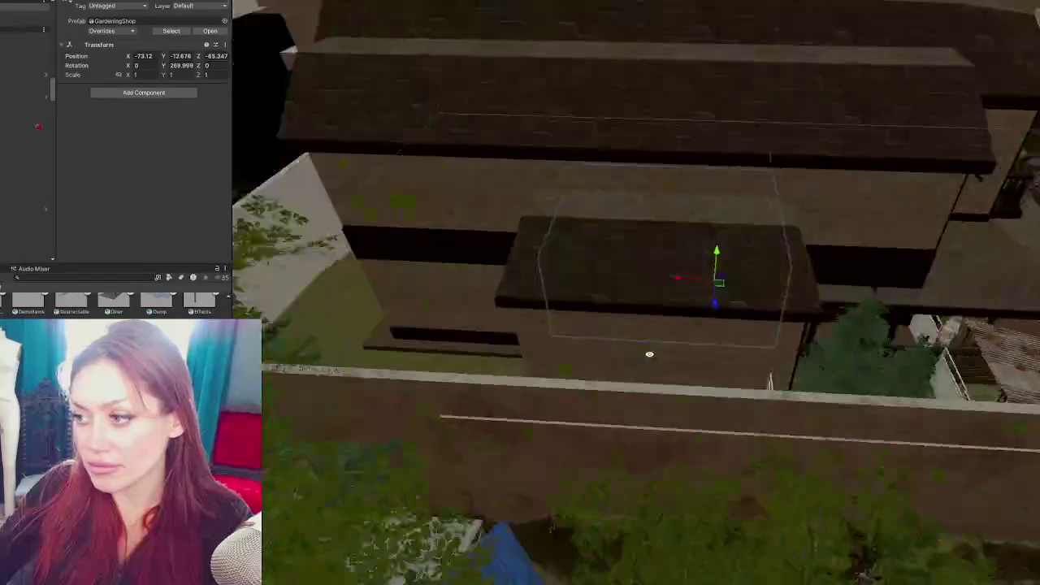
mouse_move(649, 354)
mouse_down()
mouse_move(541, 366)
mouse_move(430, 494)
mouse_move(438, 532)
mouse_up()
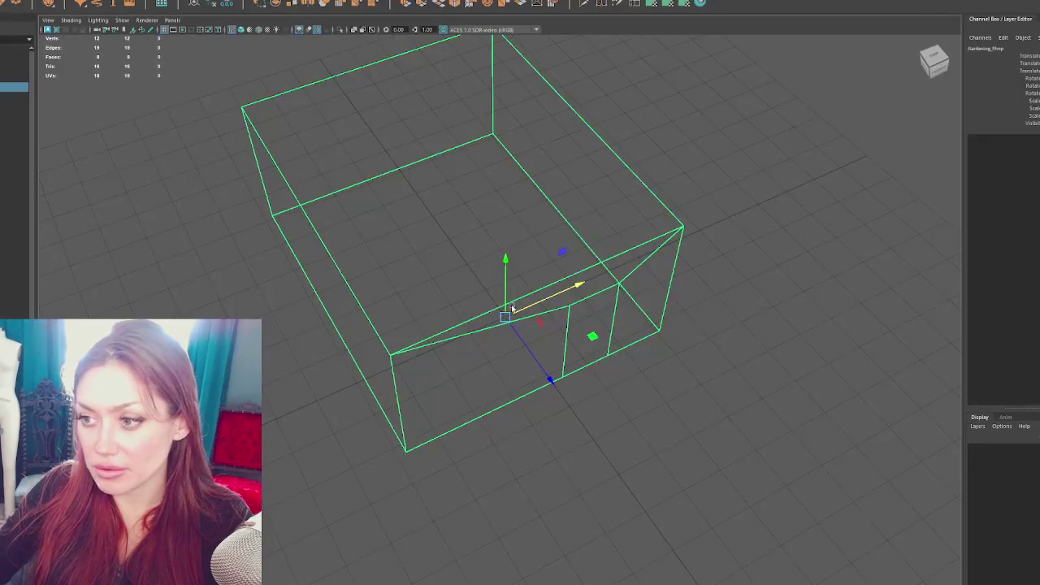
right_click(792, 232)
click(791, 216)
click(596, 294)
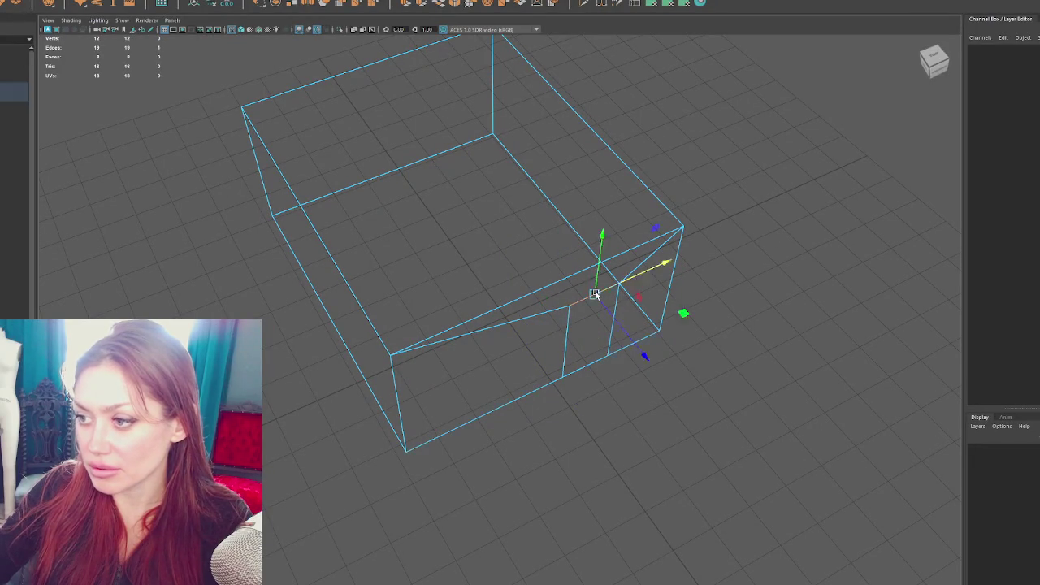
click(601, 295)
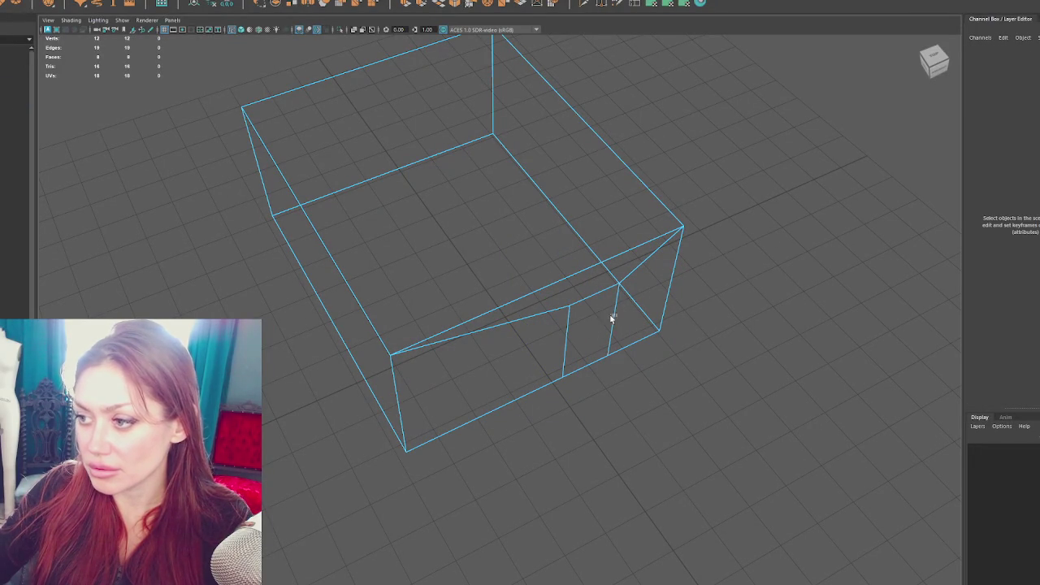
click(589, 330)
key(ctrl+e)
drag(618, 384, 631, 400)
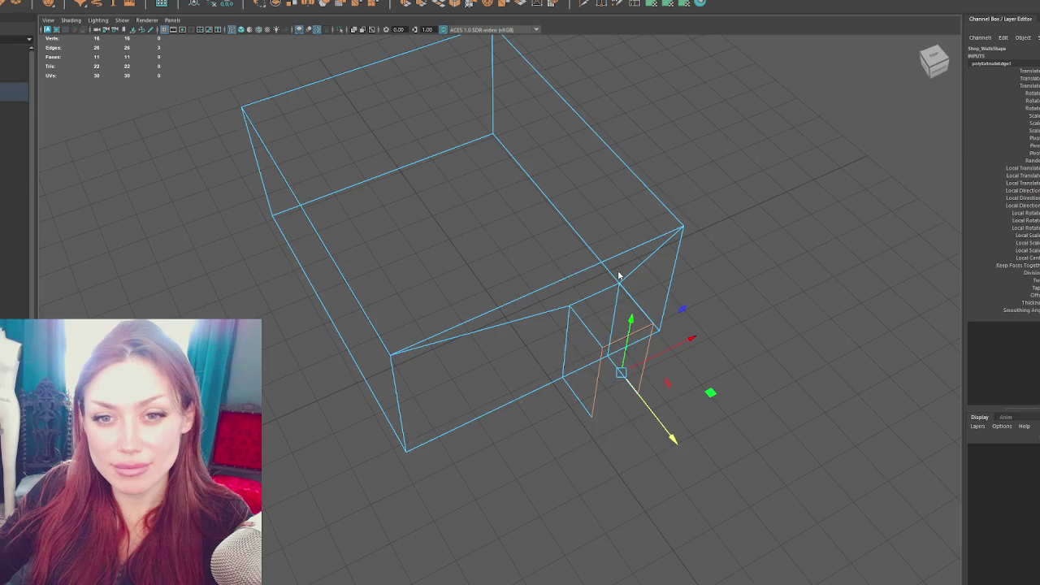
Slide the Shop_Walls left-side vertices along X, then select the Gardening_Shop group
key(F8)
drag(585, 268, 506, 282)
click(507, 282)
key(F9)
drag(255, 64, 316, 225)
drag(414, 224, 367, 226)
click(76, 86)
click(13, 87)
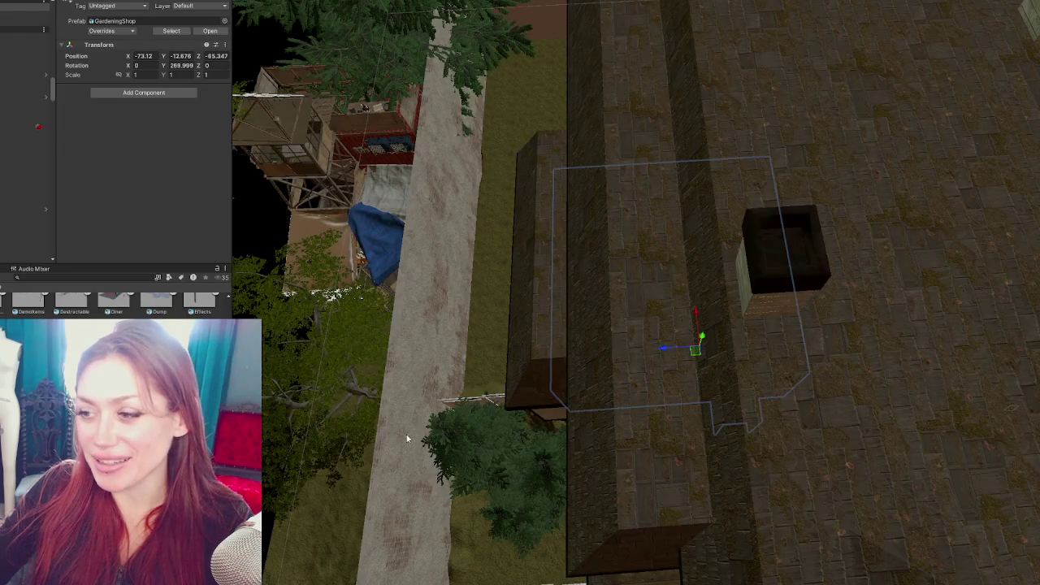
key(f)
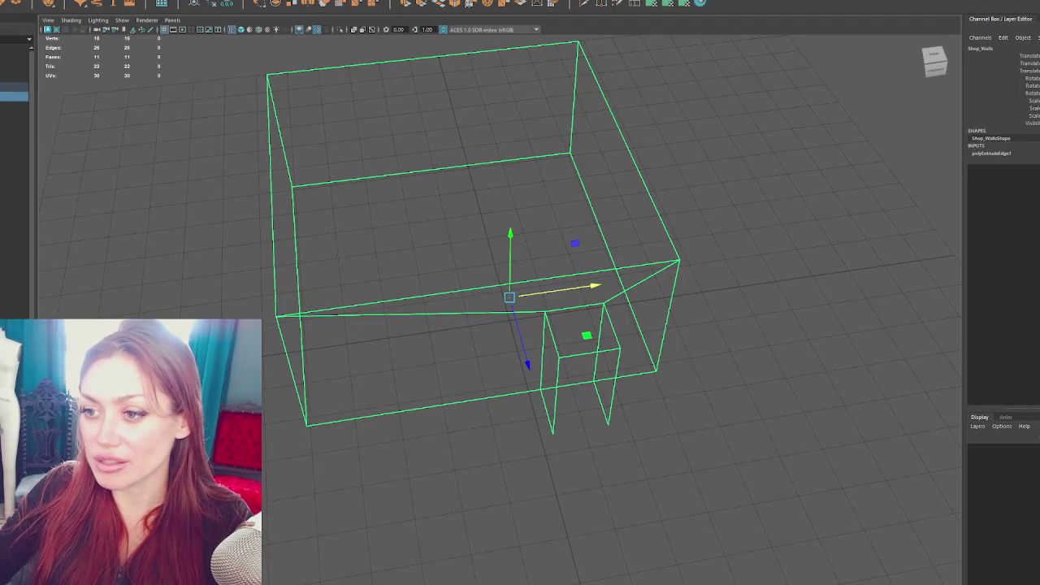
drag(469, 263, 421, 274)
Marquee the left wall vertices and move them right along X to narrow the room
key(F8)
drag(623, 128, 556, 192)
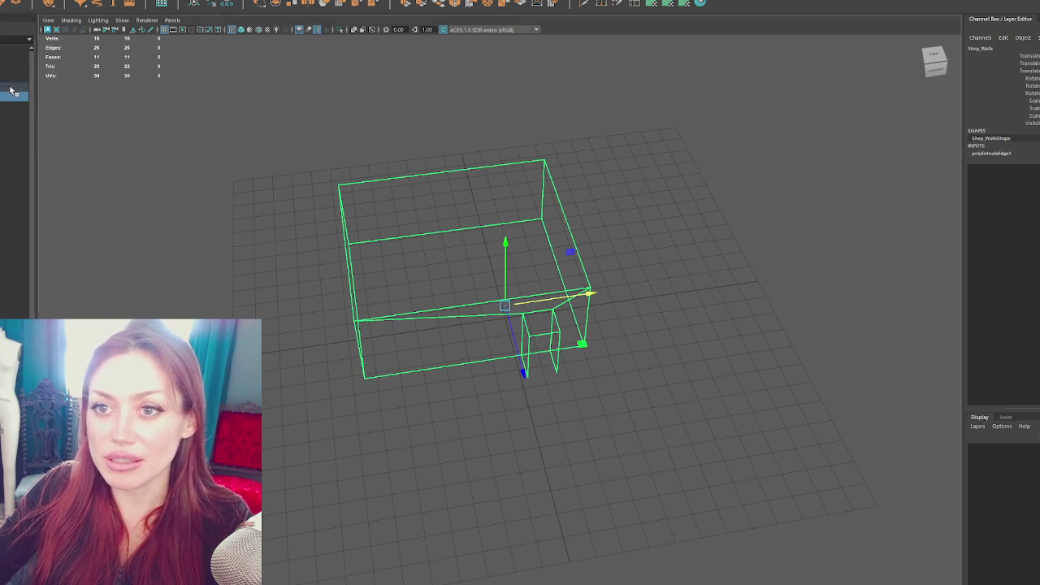
click(12, 87)
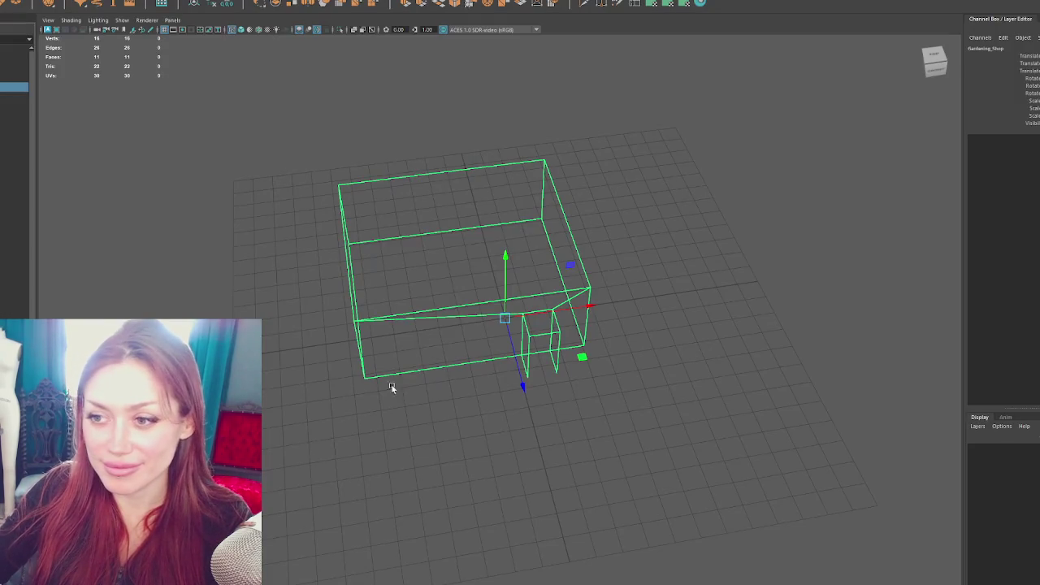
right_click(371, 138)
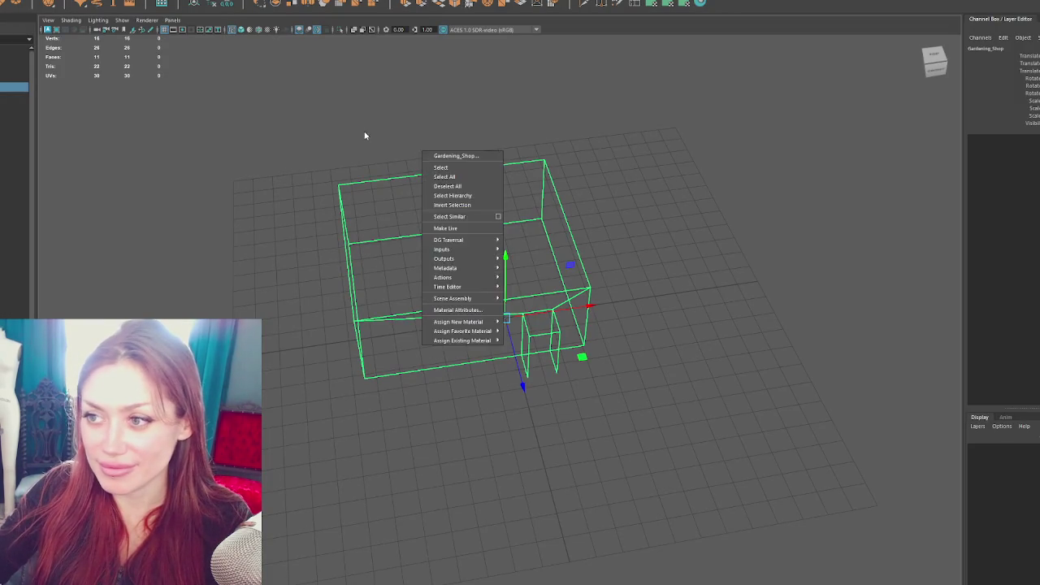
drag(286, 121, 440, 464)
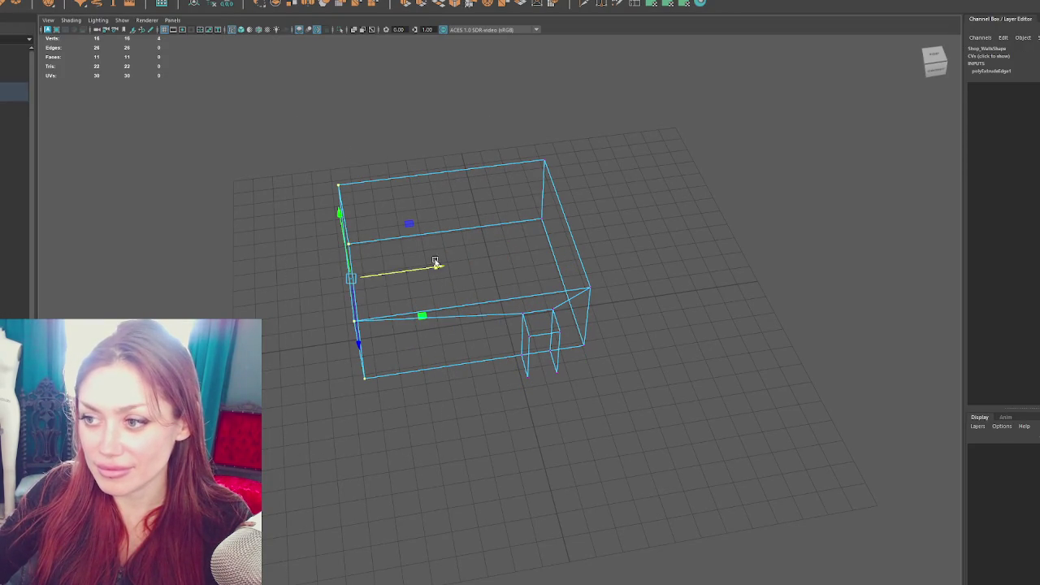
drag(436, 263, 451, 267)
Return to object mode, select the top-level shop group, and switch to the Imgur page
key(F8)
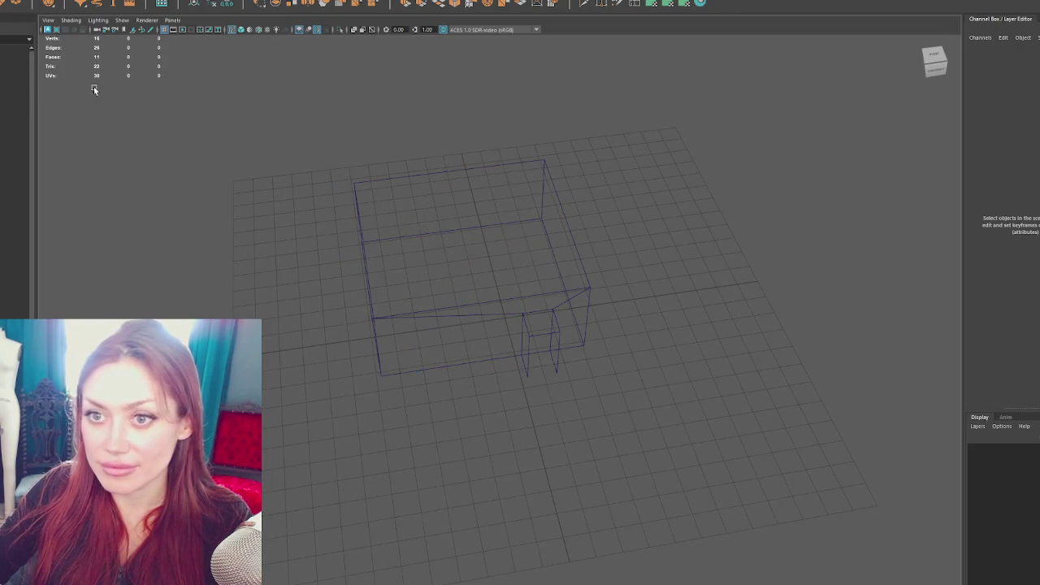
click(16, 91)
click(14, 86)
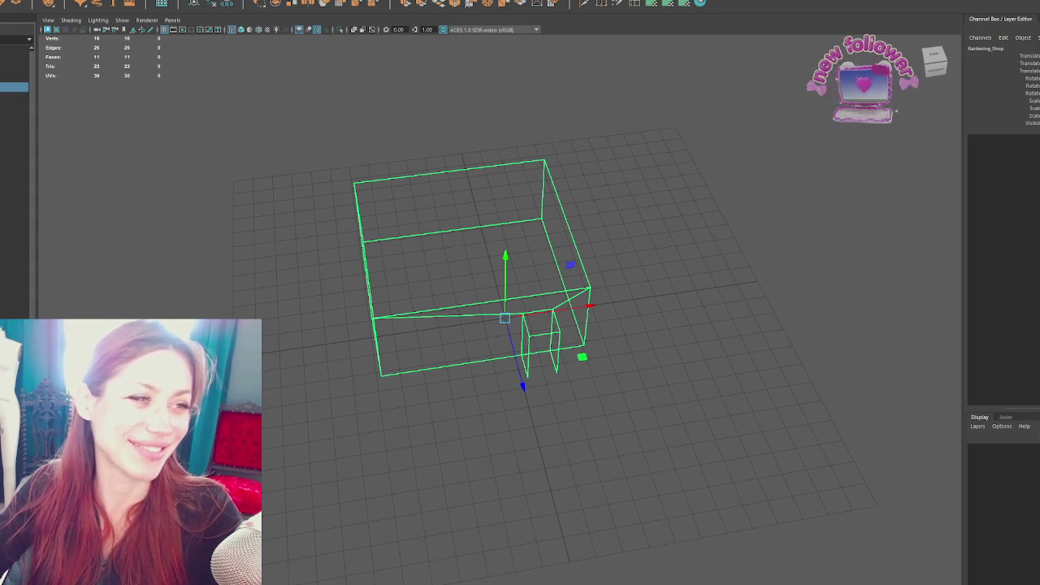
key(alt+Tab)
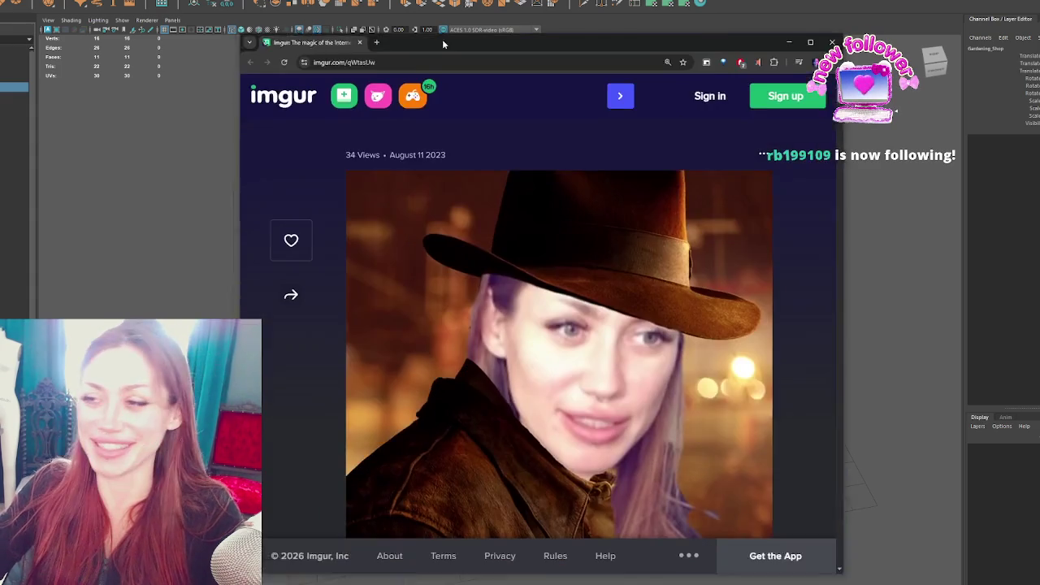
scroll(547, 253, down, 2)
scroll(546, 253, down, 2)
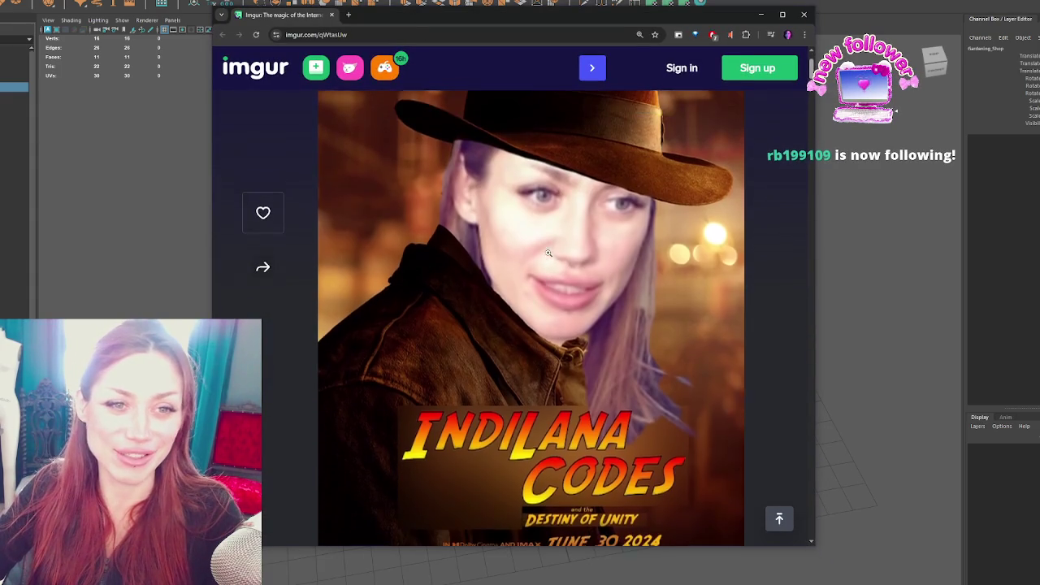
scroll(547, 253, up, 3)
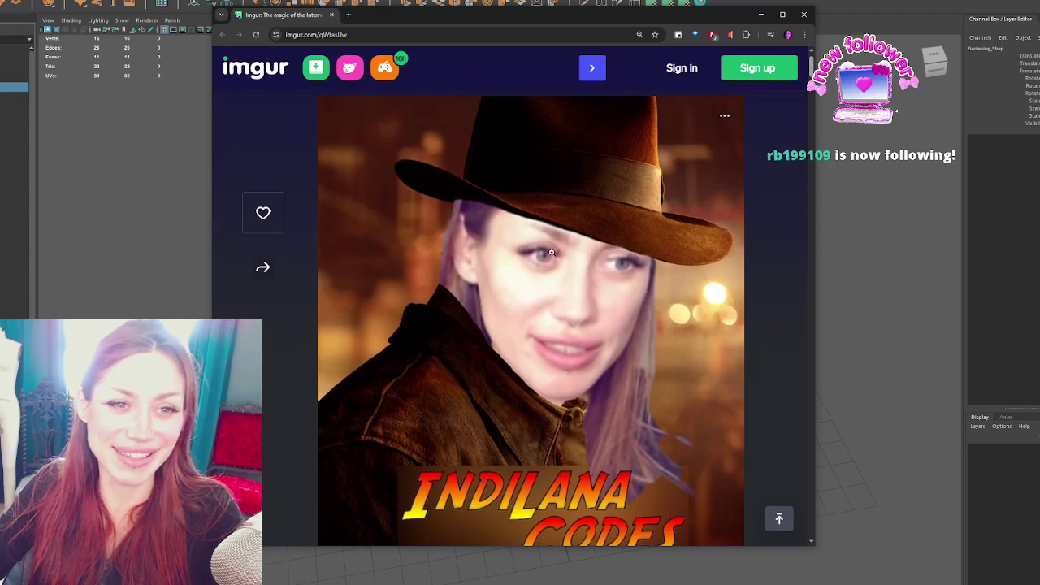
click(803, 14)
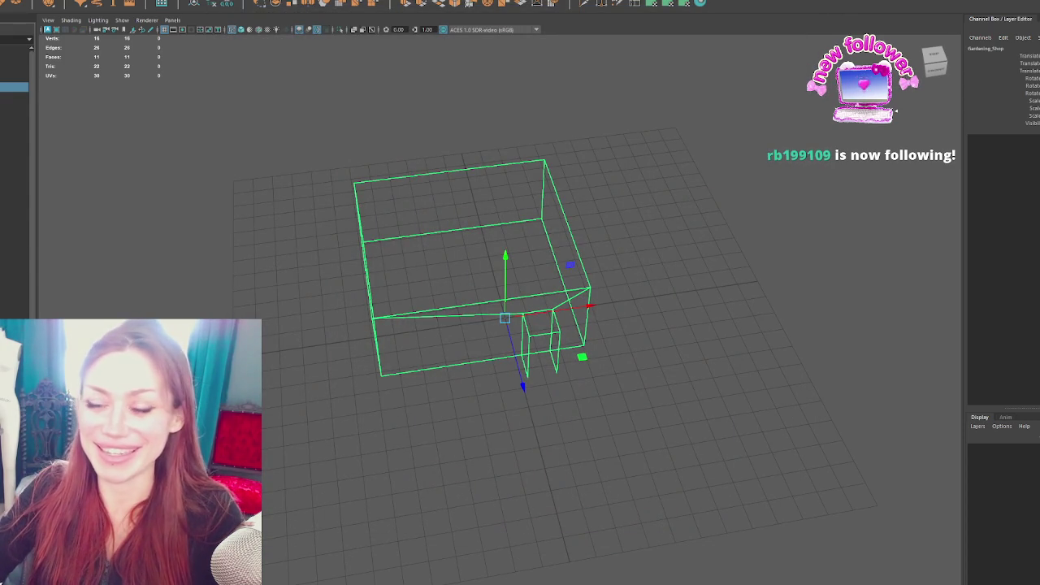
click(127, 212)
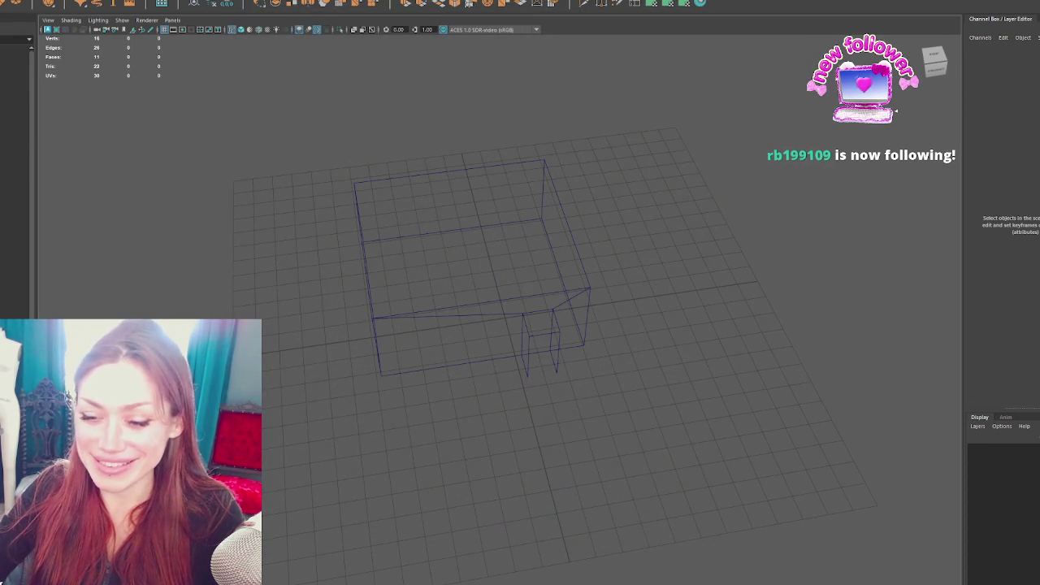
key(alt+Tab)
scroll(633, 293, up, 5)
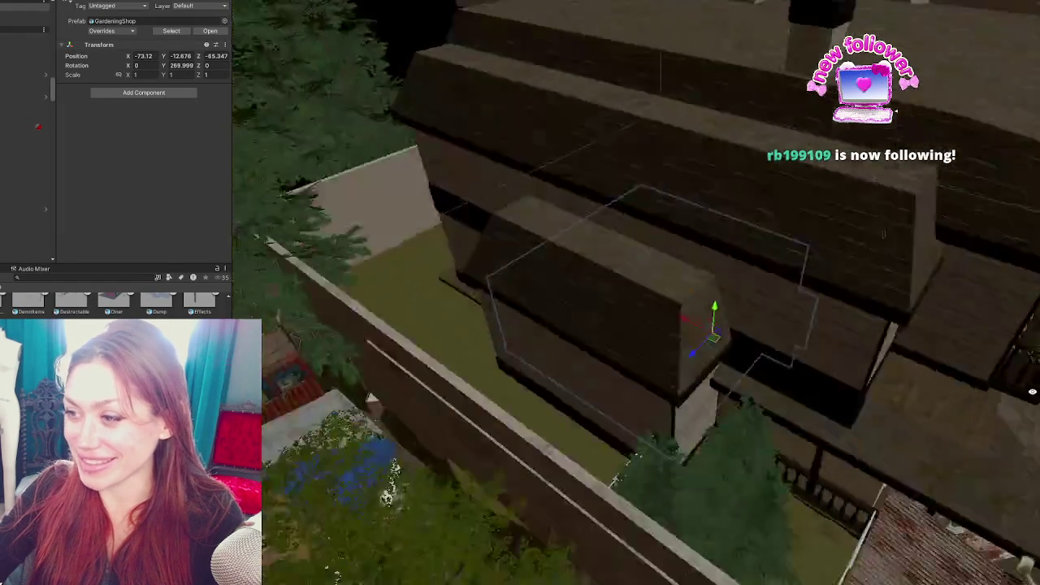
scroll(359, 266, up, 10)
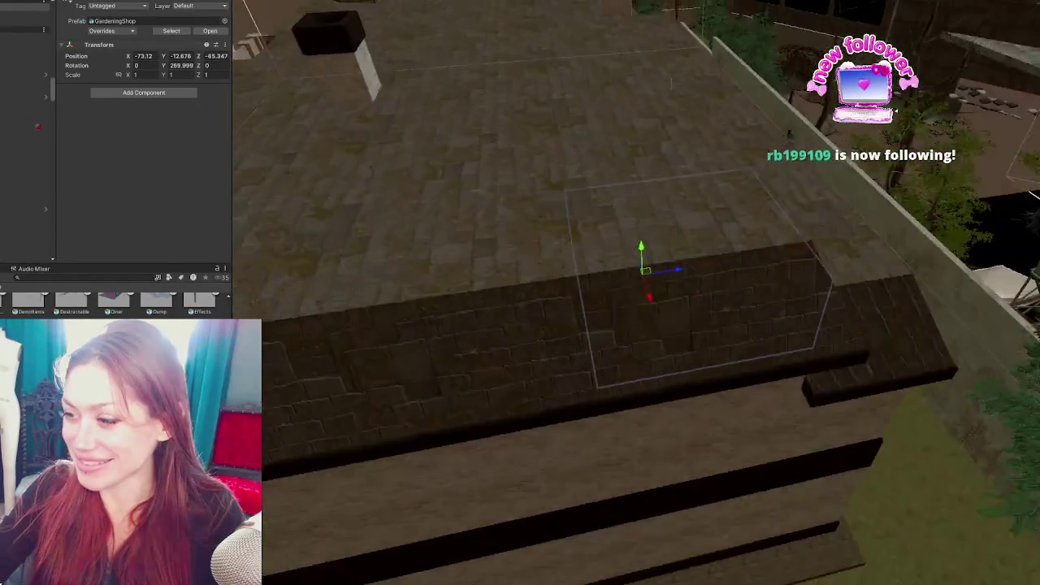
key(f)
scroll(641, 300, up, 5)
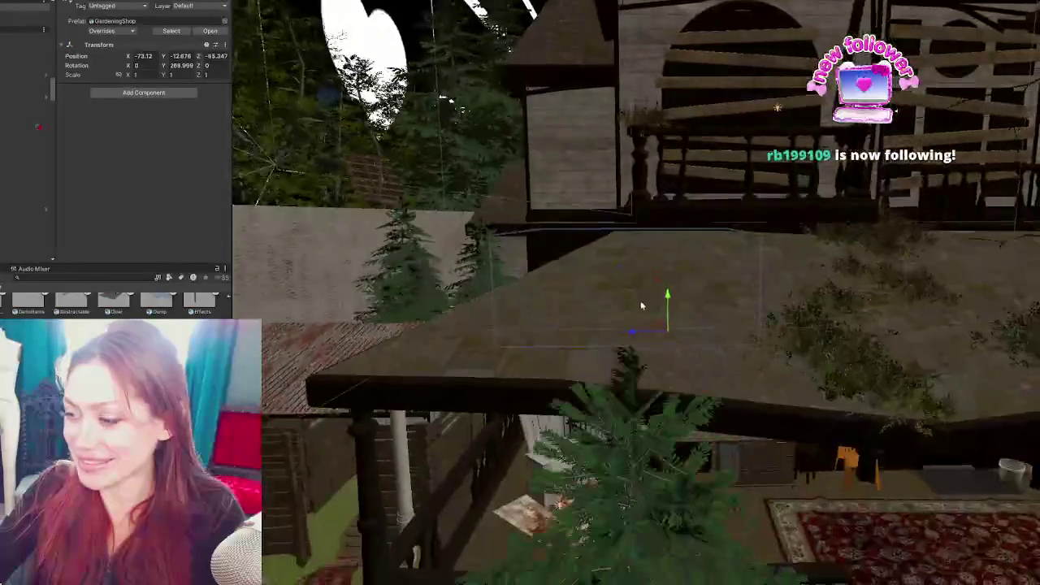
scroll(686, 357, down, 10)
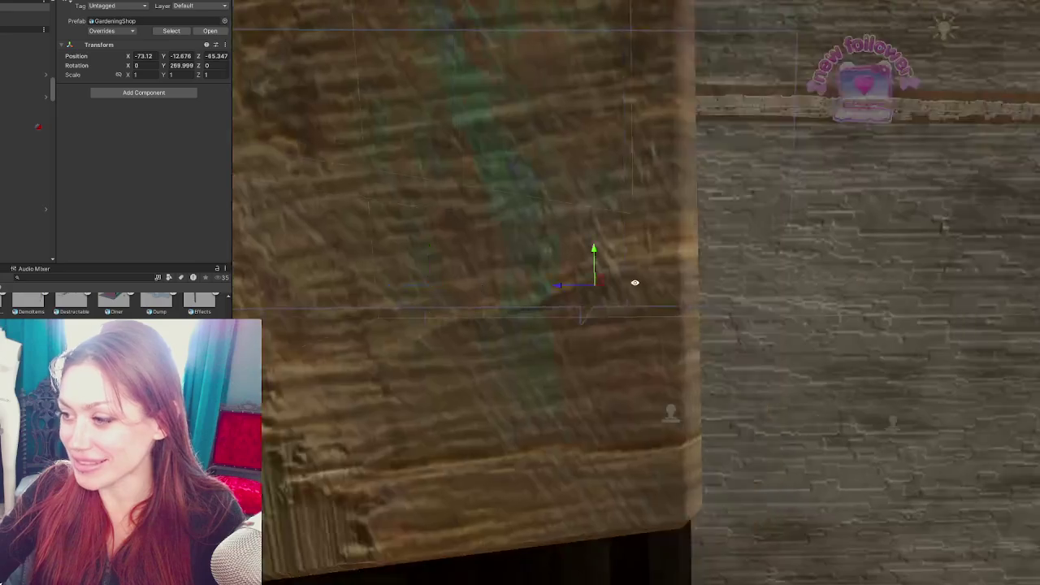
scroll(604, 299, up, 5)
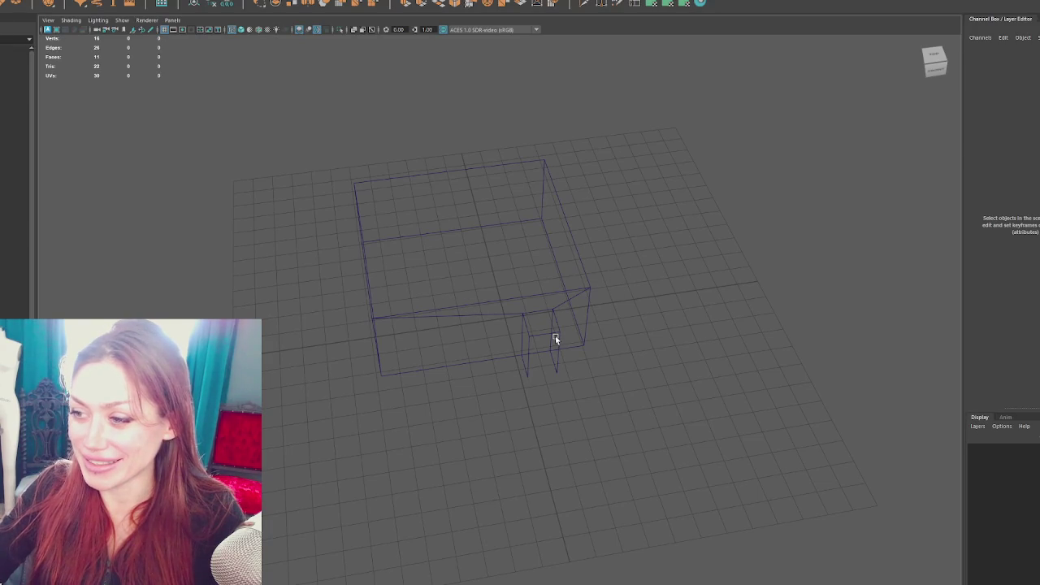
Select the room walls and switch them back to Object Mode
click(555, 338)
drag(791, 258, 701, 302)
drag(597, 366, 490, 415)
right_click(580, 268)
click(626, 248)
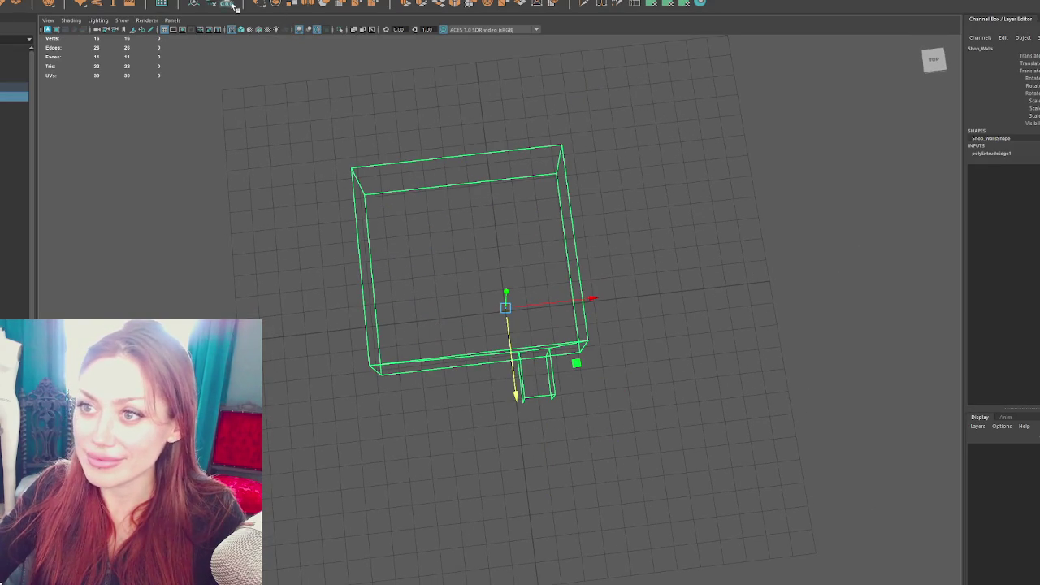
Select Gardening_Shop in the Outliner, close the File menu, and return to Unity
click(12, 85)
click(8, 1)
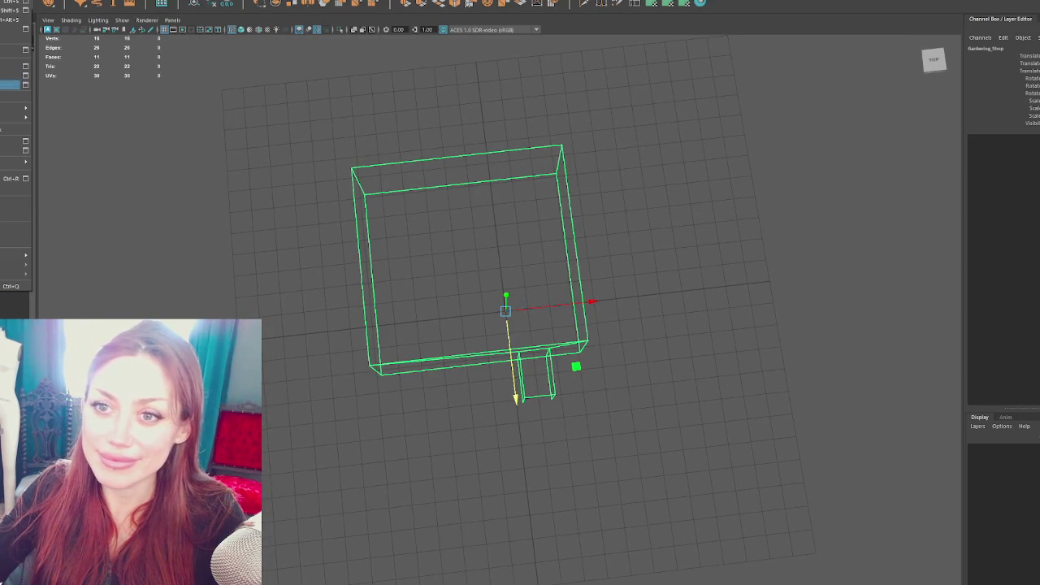
key(Escape)
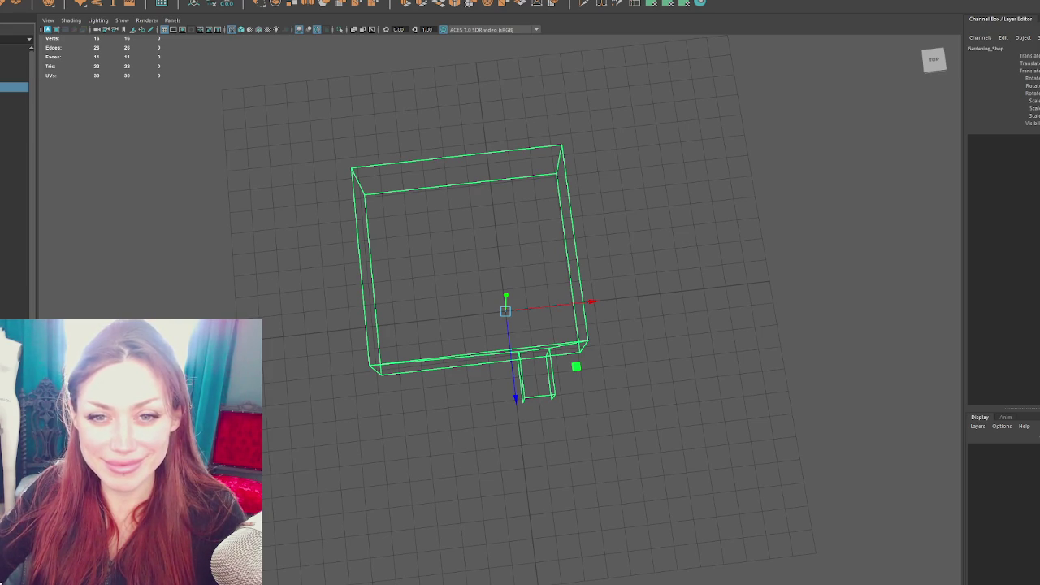
scroll(487, 336, up, 5)
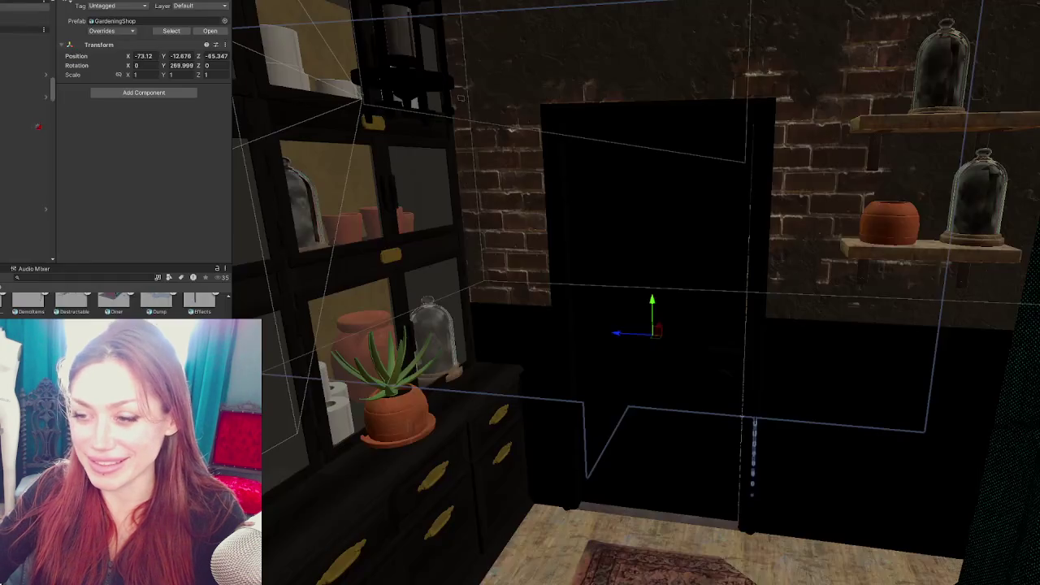
Select the Door_Apoth door, hide it, and frame the open doorway to the back room
mouse_move(637, 331)
mouse_down()
mouse_move(602, 315)
mouse_move(620, 304)
mouse_move(599, 311)
mouse_move(617, 316)
mouse_move(553, 317)
mouse_move(751, 323)
mouse_move(813, 302)
mouse_move(768, 304)
mouse_move(715, 234)
mouse_move(784, 25)
mouse_up()
drag(600, 124, 647, 223)
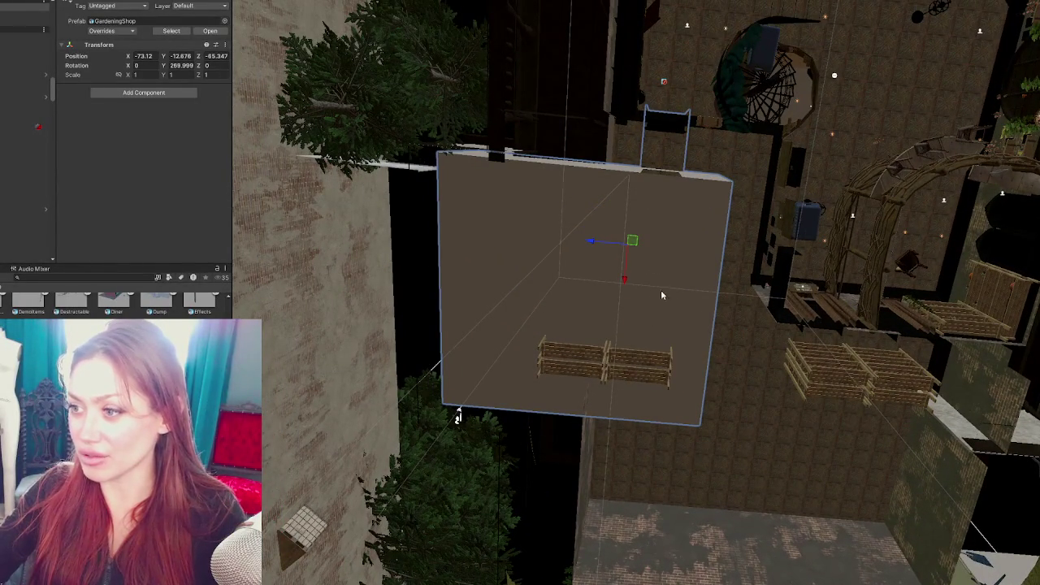
mouse_move(624, 280)
mouse_down()
mouse_move(645, 196)
mouse_move(986, 285)
mouse_up()
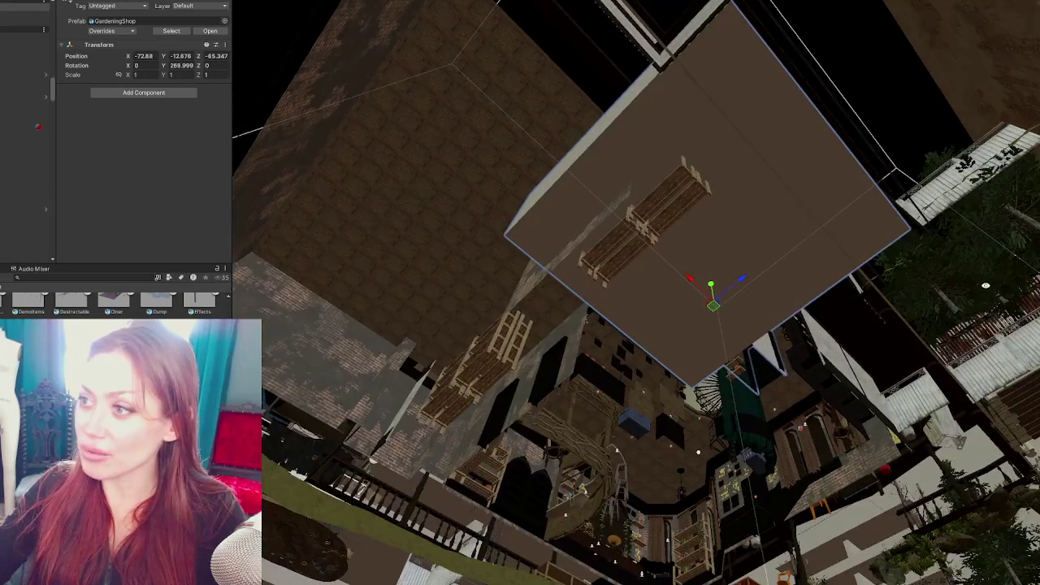
mouse_move(666, 70)
mouse_down()
mouse_move(777, 65)
mouse_move(849, 135)
mouse_move(957, 179)
mouse_move(966, 195)
mouse_move(938, 216)
mouse_up()
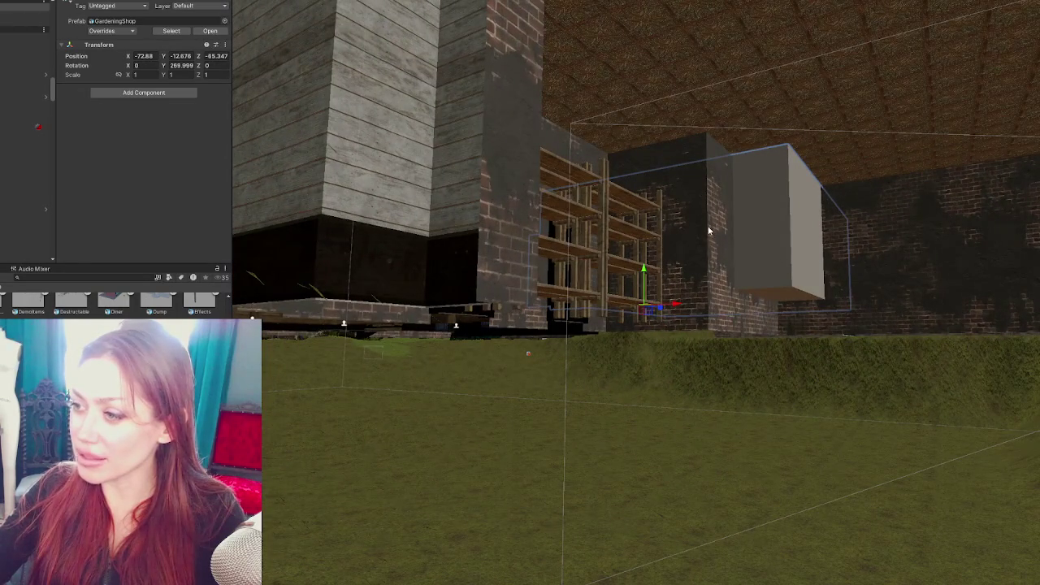
mouse_move(724, 289)
mouse_down()
mouse_move(577, 211)
mouse_move(506, 216)
mouse_move(665, 192)
mouse_move(626, 190)
mouse_move(515, 227)
mouse_move(534, 170)
mouse_move(827, 146)
mouse_move(411, 283)
mouse_move(501, 246)
mouse_move(495, 203)
mouse_move(541, 297)
mouse_move(528, 249)
mouse_move(536, 207)
mouse_move(567, 249)
mouse_move(532, 269)
mouse_move(545, 239)
mouse_move(641, 277)
mouse_move(532, 201)
mouse_move(530, 167)
mouse_move(550, 242)
mouse_up()
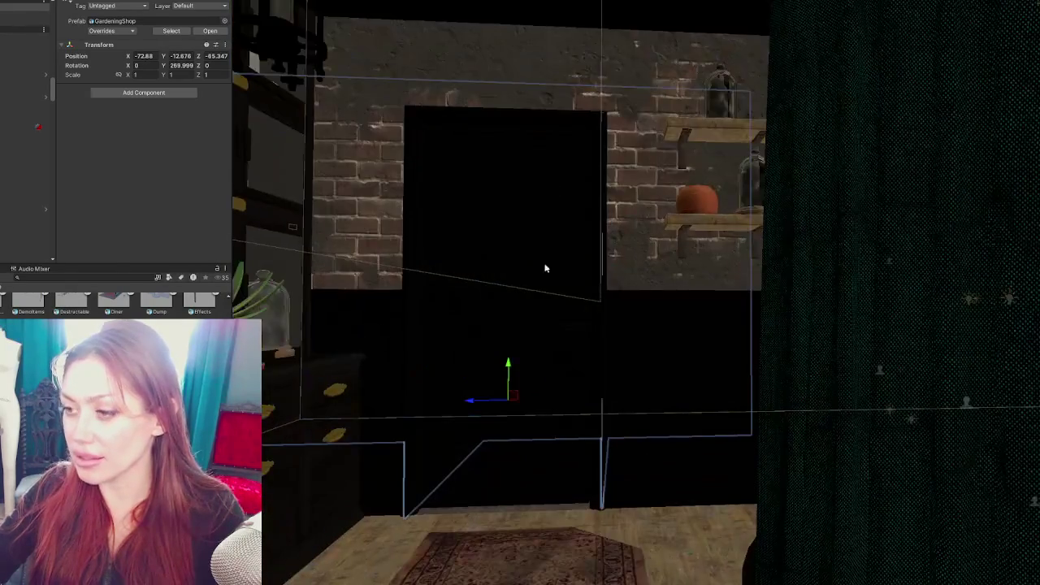
click(544, 251)
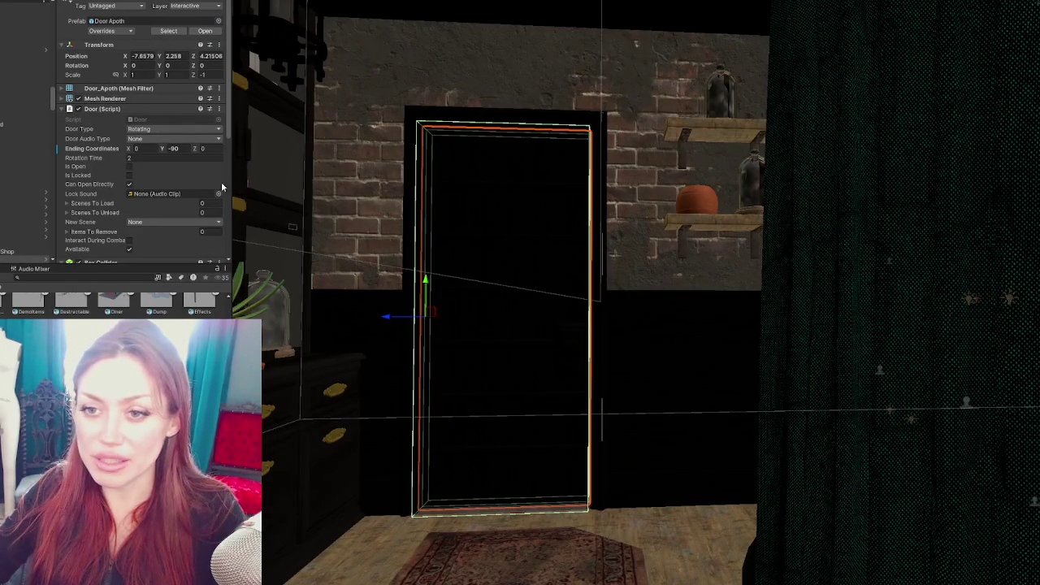
key(h)
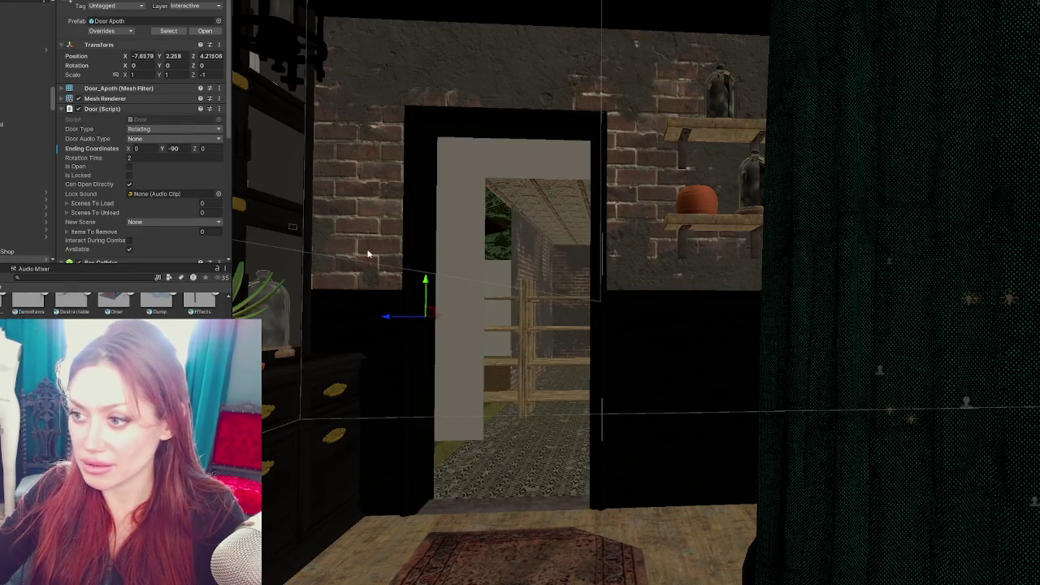
key(f)
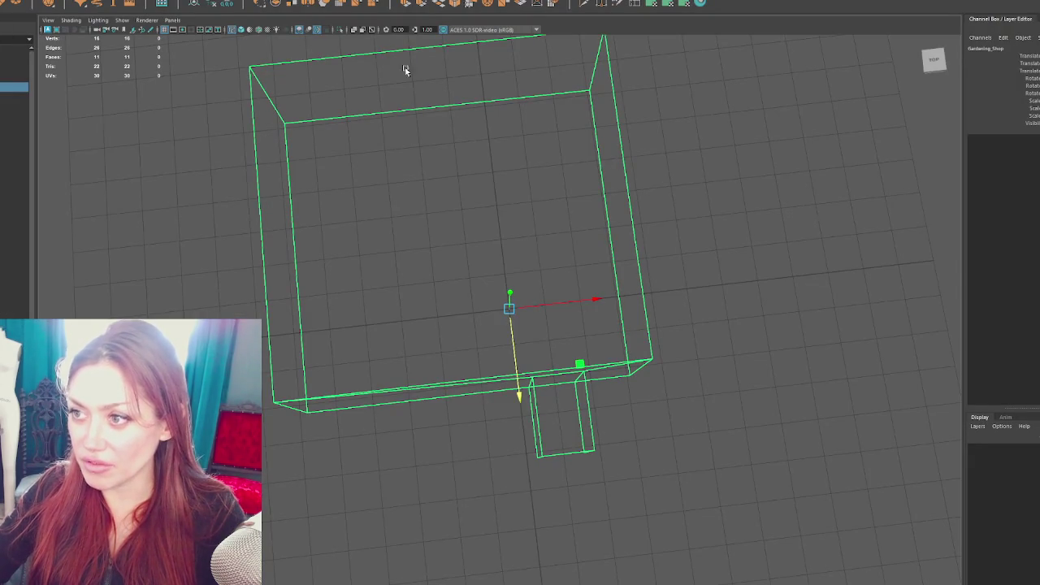
drag(431, 81, 441, 160)
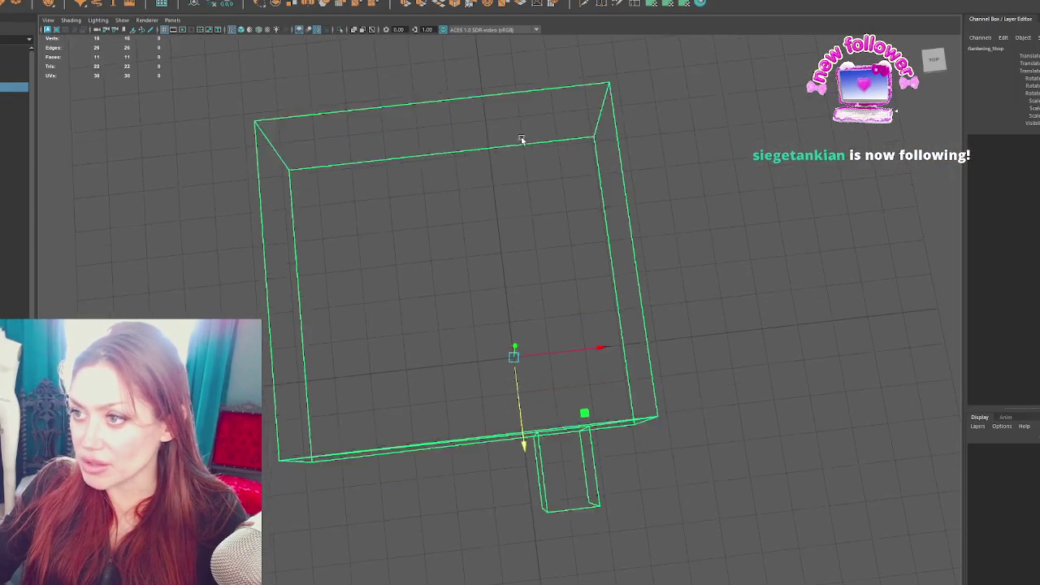
right_click(642, 84)
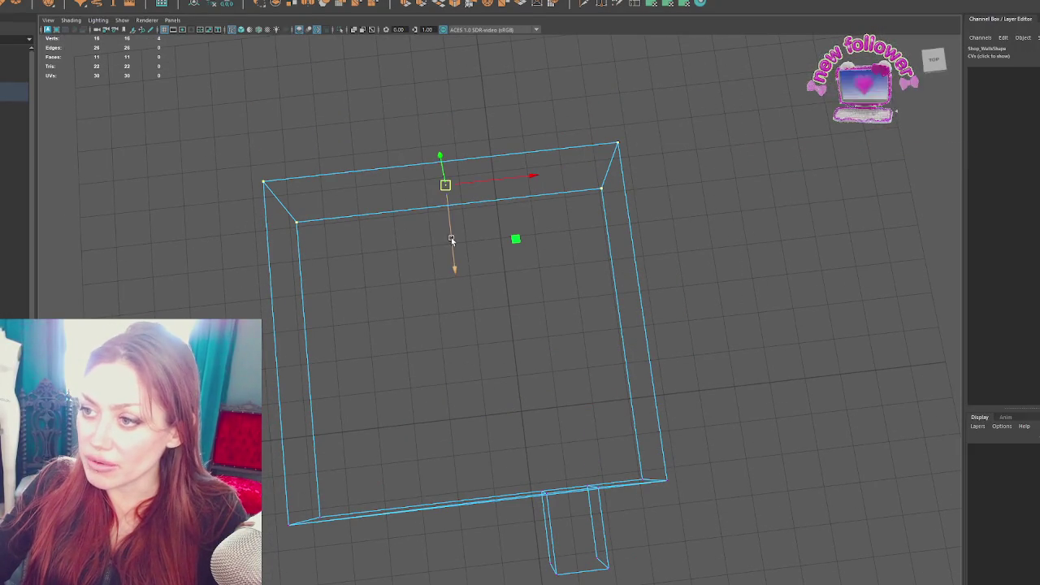
click(652, 184)
mouse_move(652, 184)
mouse_down()
mouse_move(655, 169)
mouse_move(423, 97)
mouse_up()
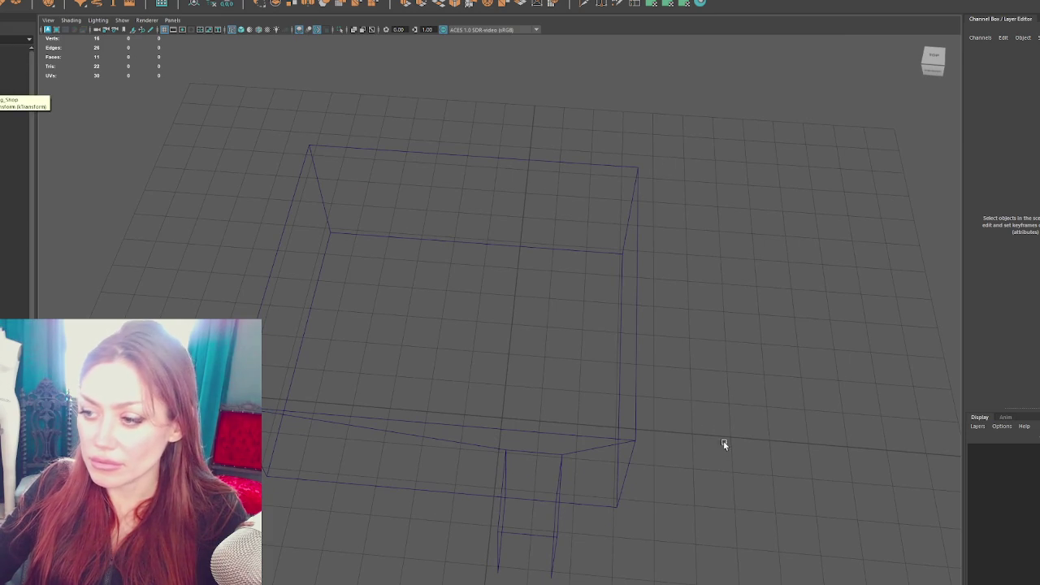
Flip the Shop_Walls face normals with Mesh Display > Reverse and deselect
click(497, 479)
click(110, 2)
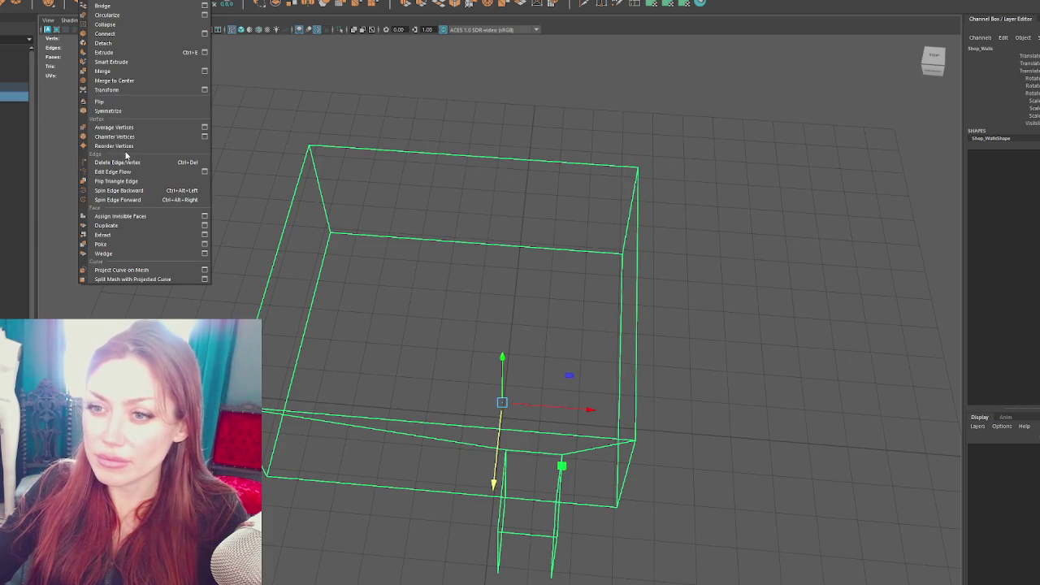
mouse_move(69, 2)
click(89, 116)
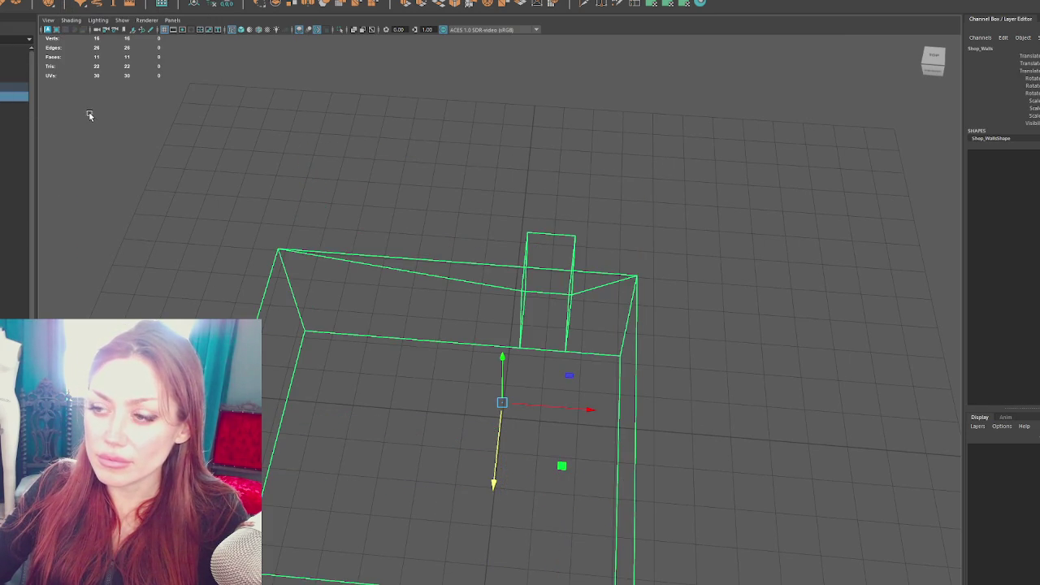
click(259, 2)
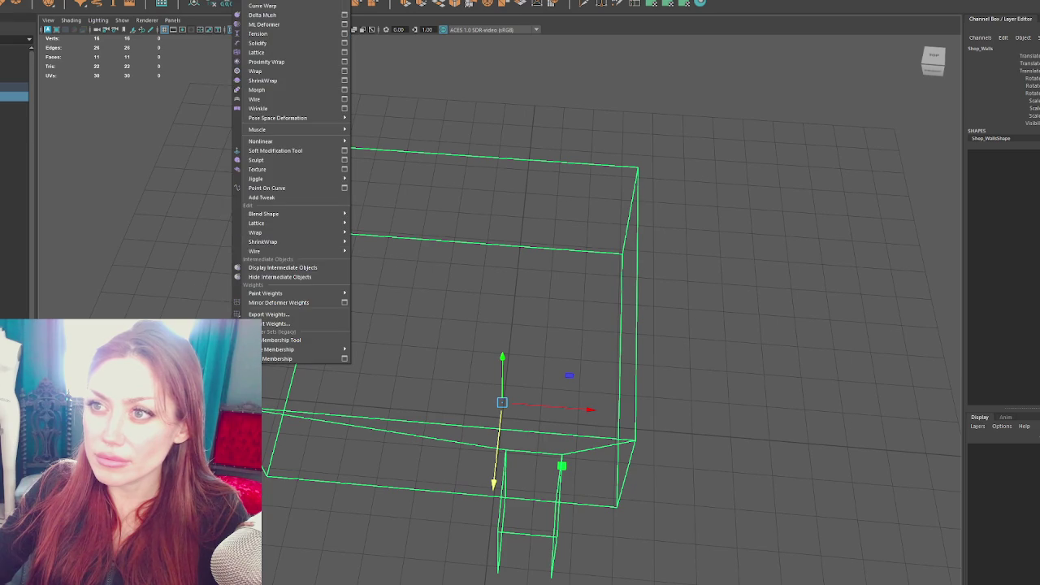
mouse_move(162, 1)
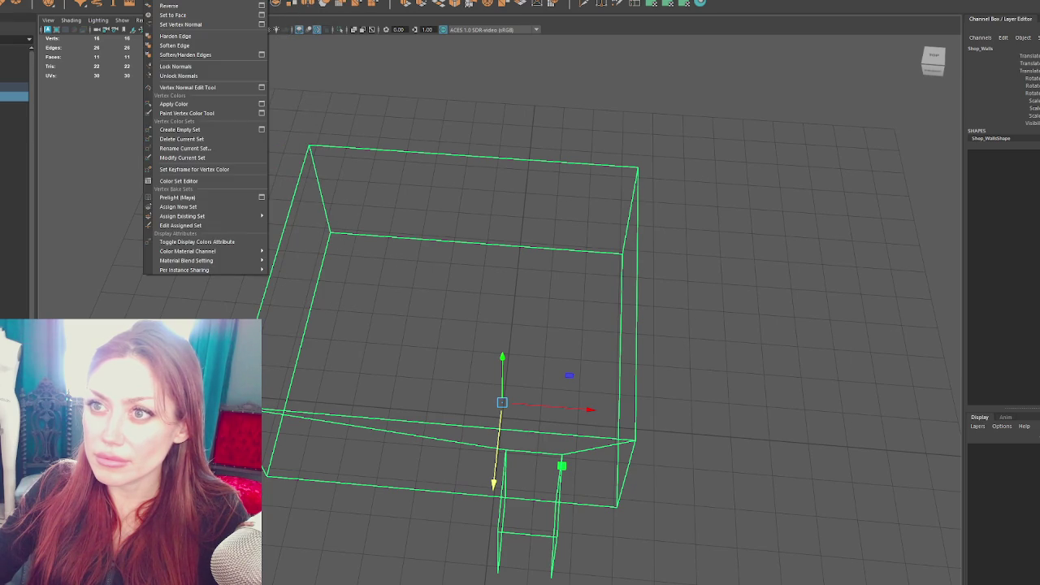
click(180, 91)
click(218, 67)
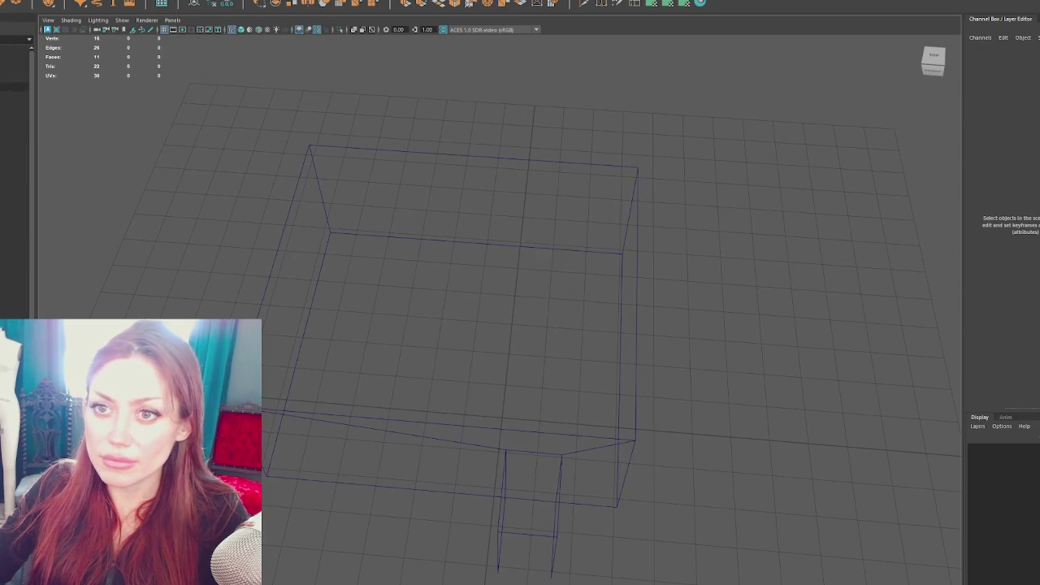
Select the room shell model, dismiss the menu, then toggle its selection off
click(467, 158)
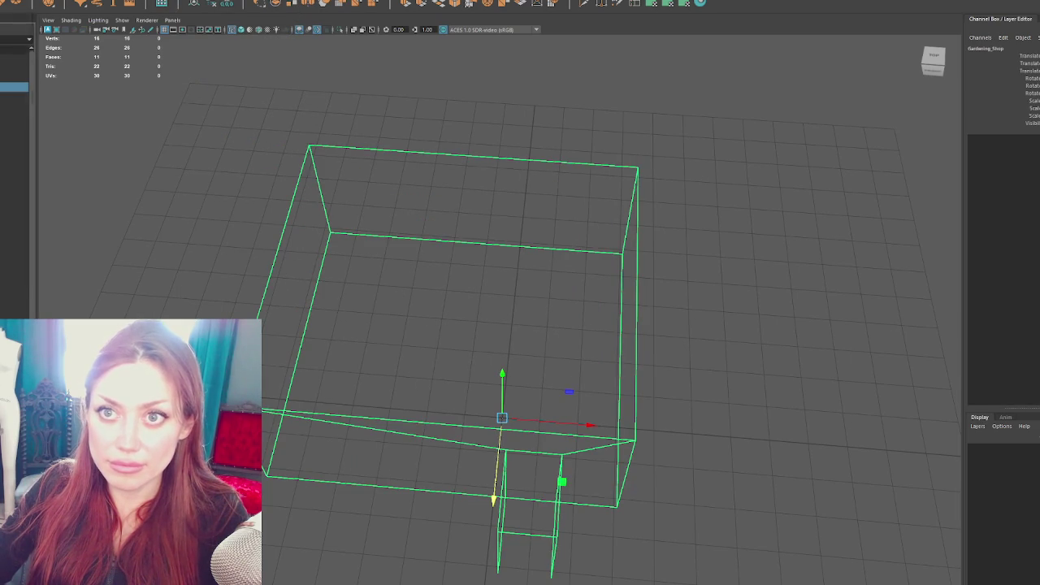
key(Escape)
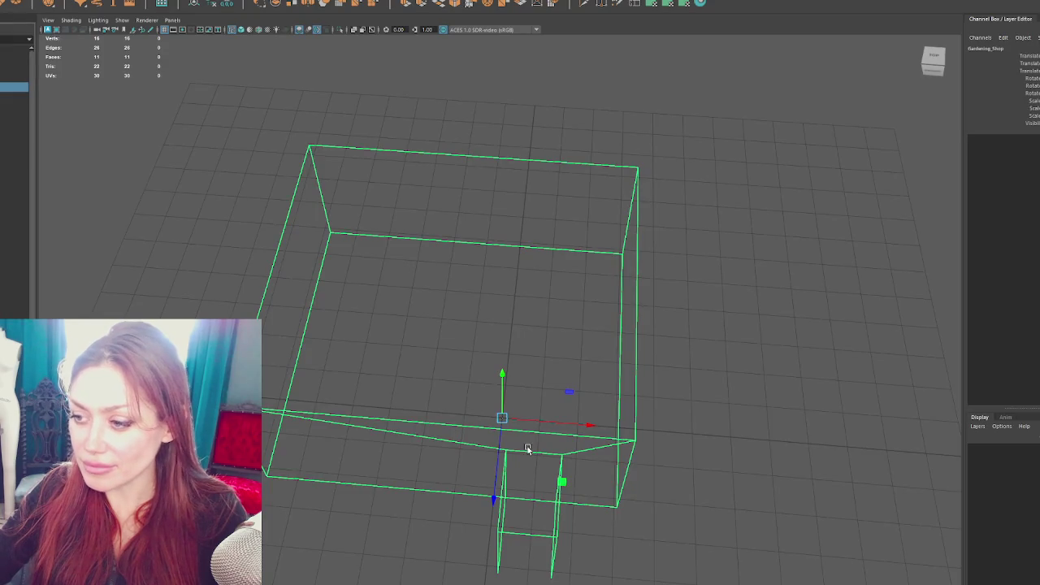
click(528, 448)
click(499, 406)
click(494, 420)
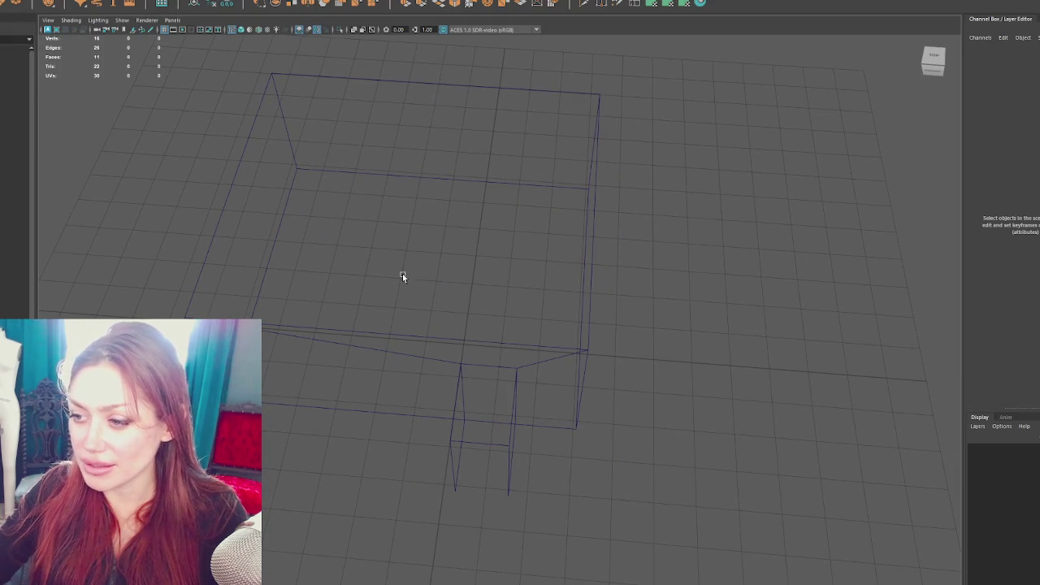
Switch the room shell to face mode, select all its faces, then clear the selection
click(15, 96)
click(120, 7)
click(120, 7)
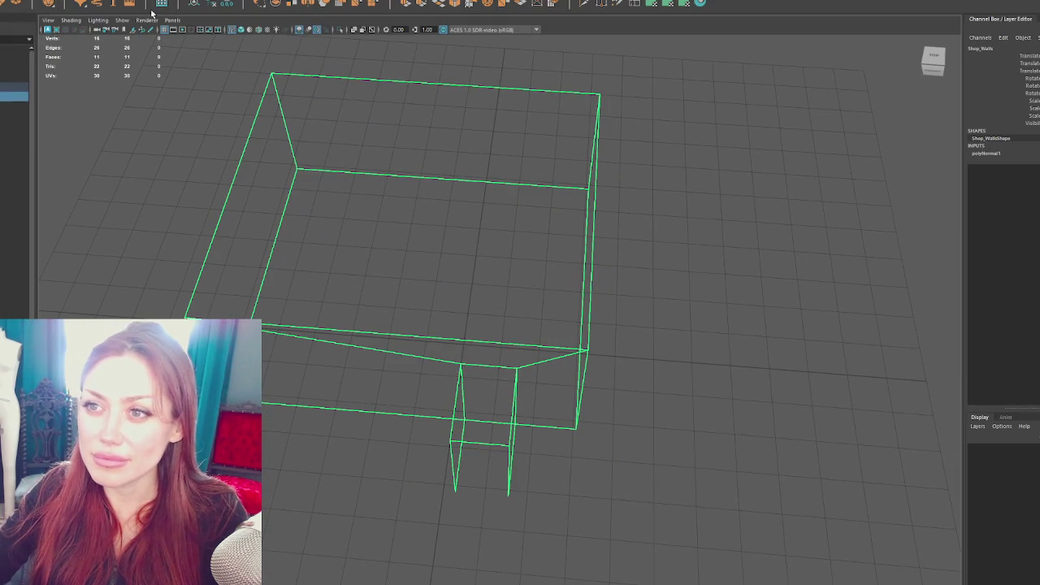
right_click(217, 121)
click(545, 103)
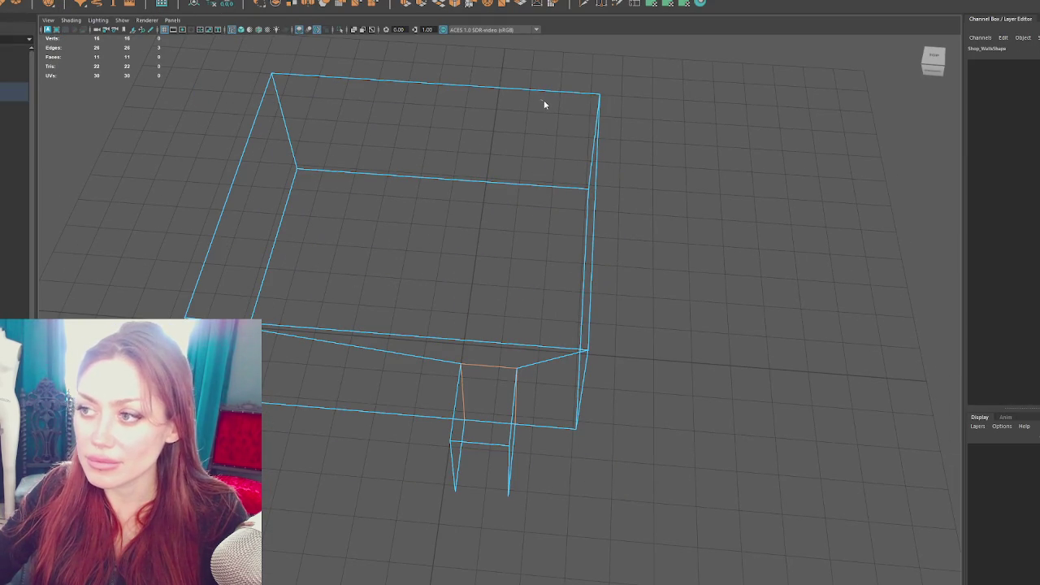
click(465, 255)
click(106, 2)
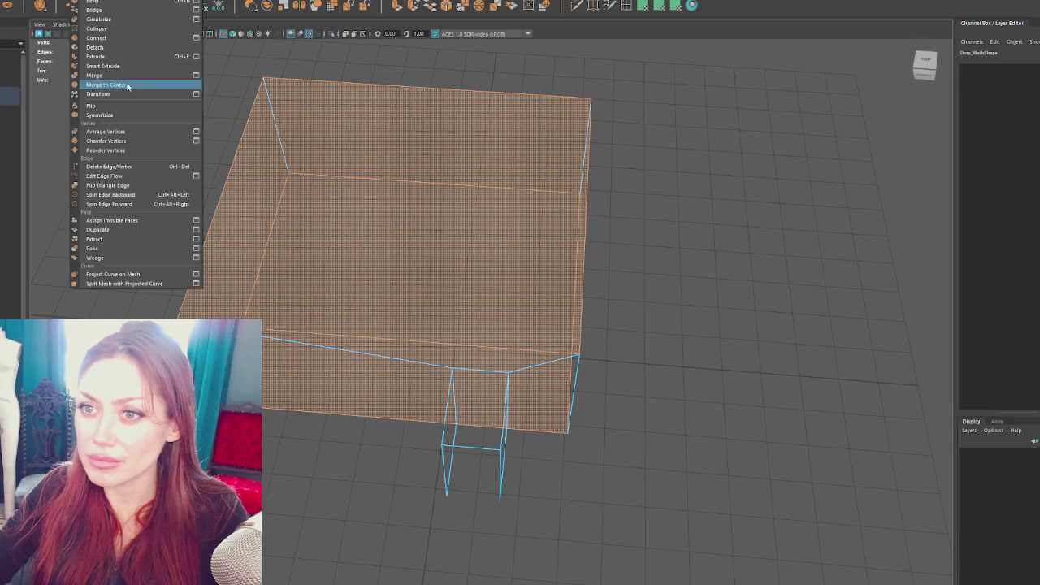
click(191, 38)
click(339, 68)
Split Shop_Walls into individual pieces with Mesh > Separate
click(339, 81)
click(81, 3)
click(85, 6)
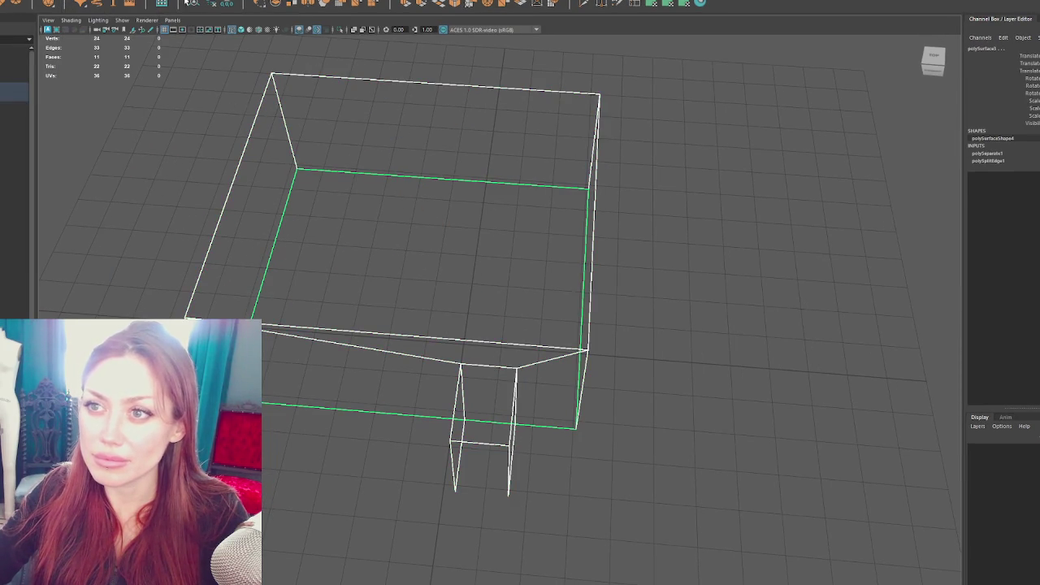
click(397, 223)
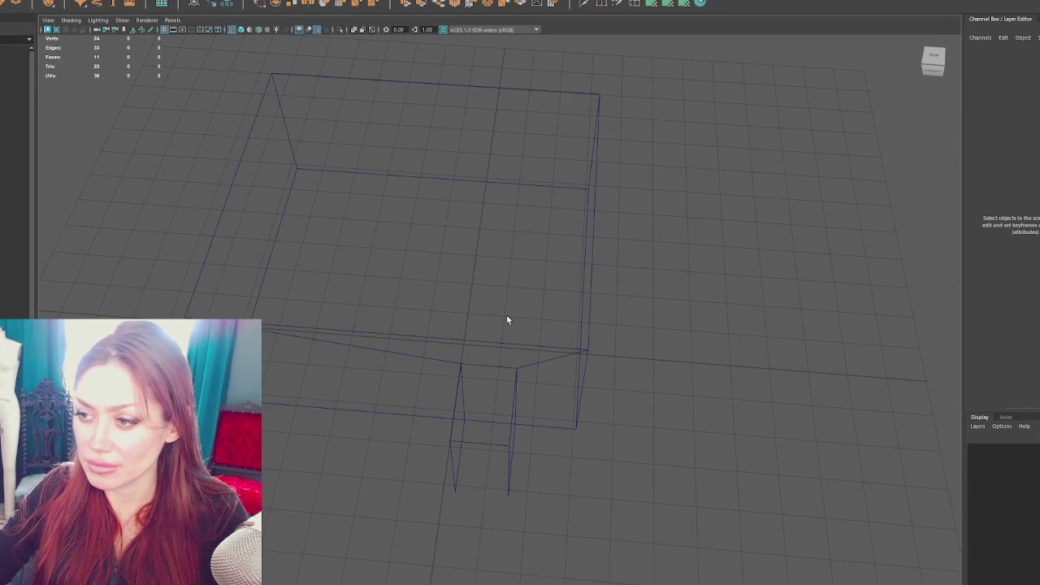
click(528, 344)
Rename the top plane to Ceiling in the Outliner
click(15, 105)
double_click(15, 105)
text(Ceiling)
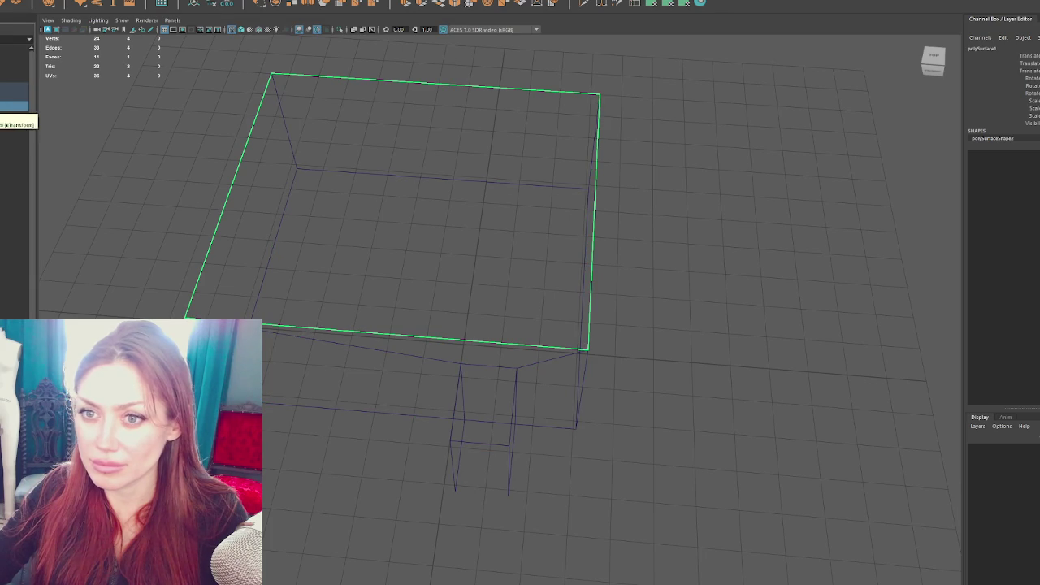
key(Return)
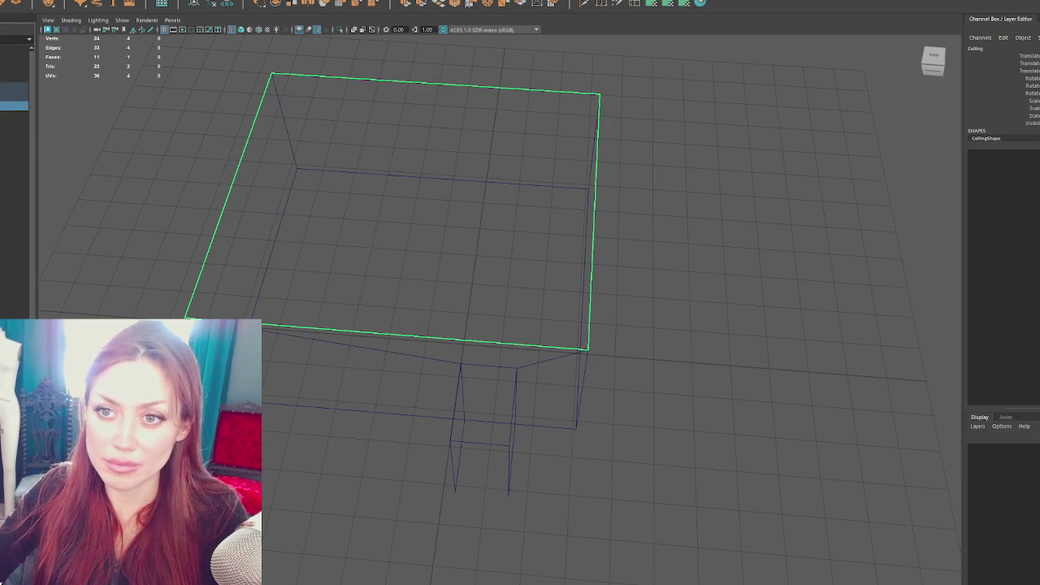
Go through the separated pieces in the Outliner and select the Floor plane
click(14, 115)
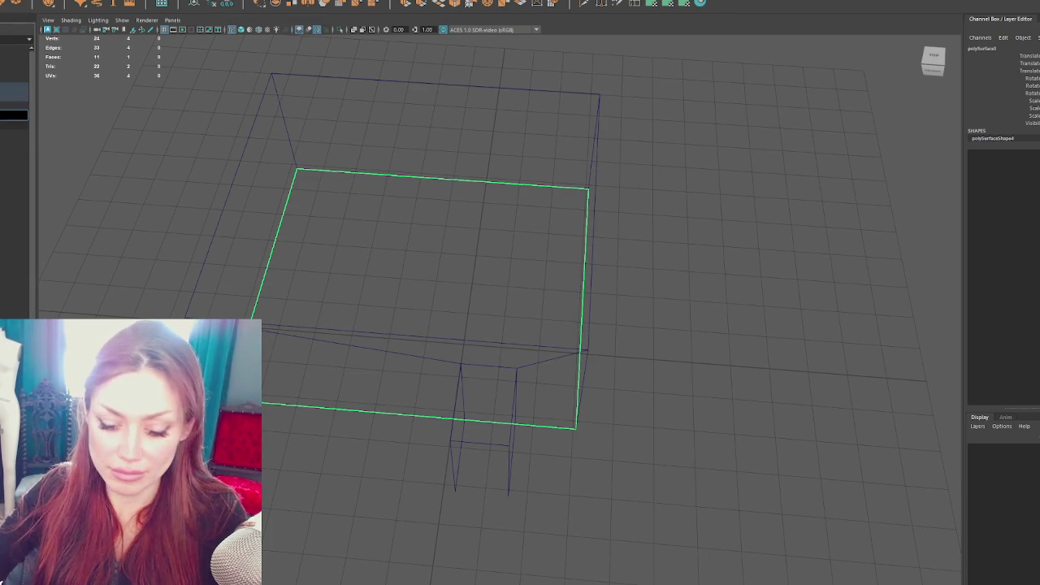
click(14, 97)
click(15, 104)
click(15, 123)
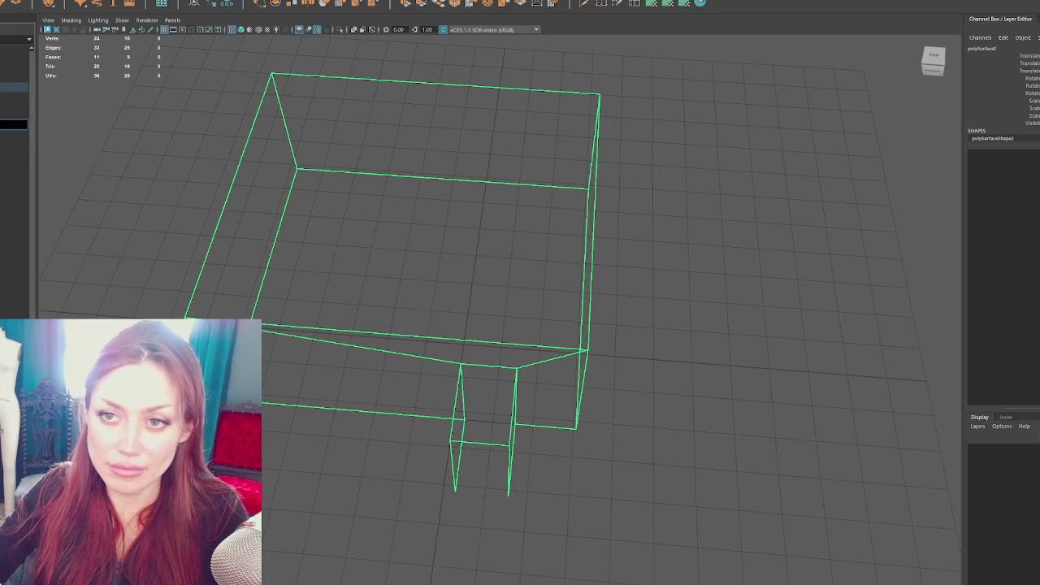
click(15, 105)
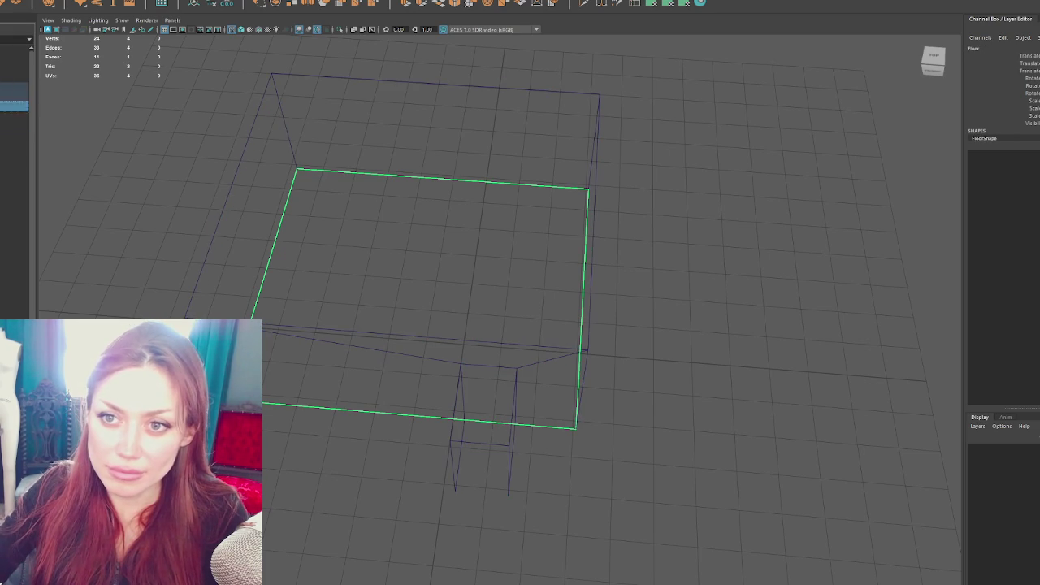
click(333, 327)
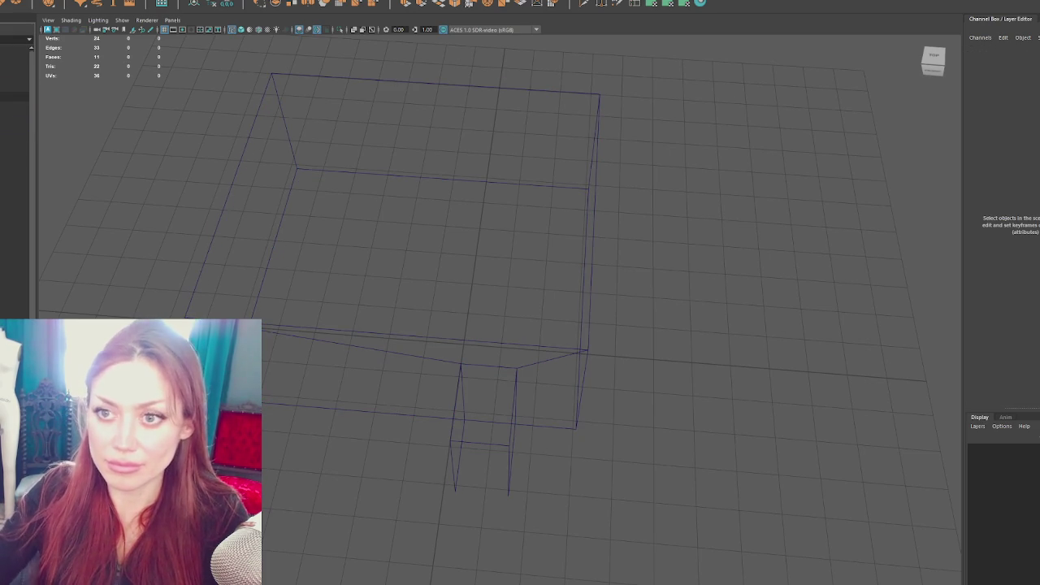
click(497, 423)
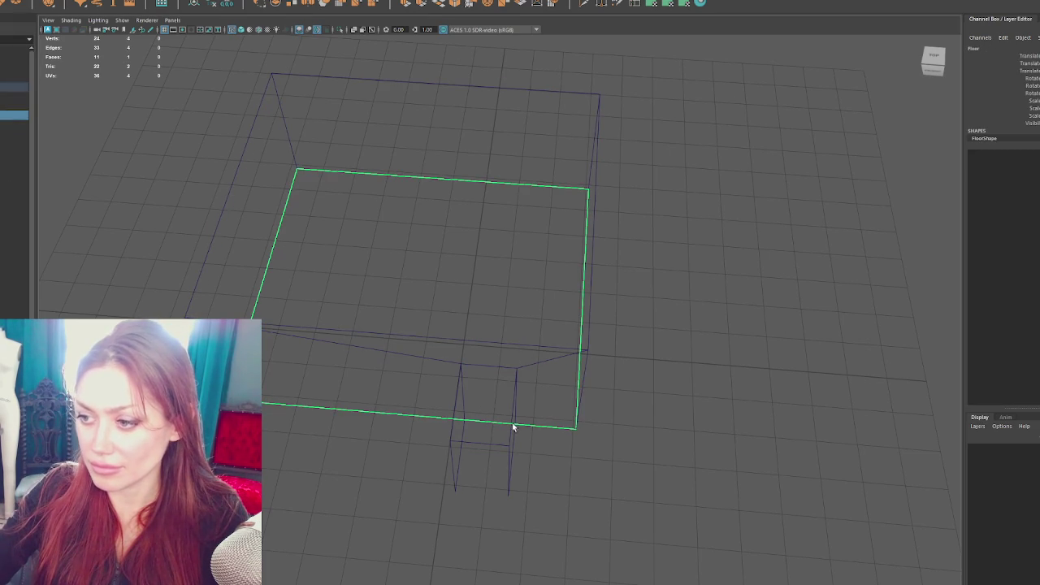
Insert two edge loops across the floor plane
drag(424, 286, 432, 282)
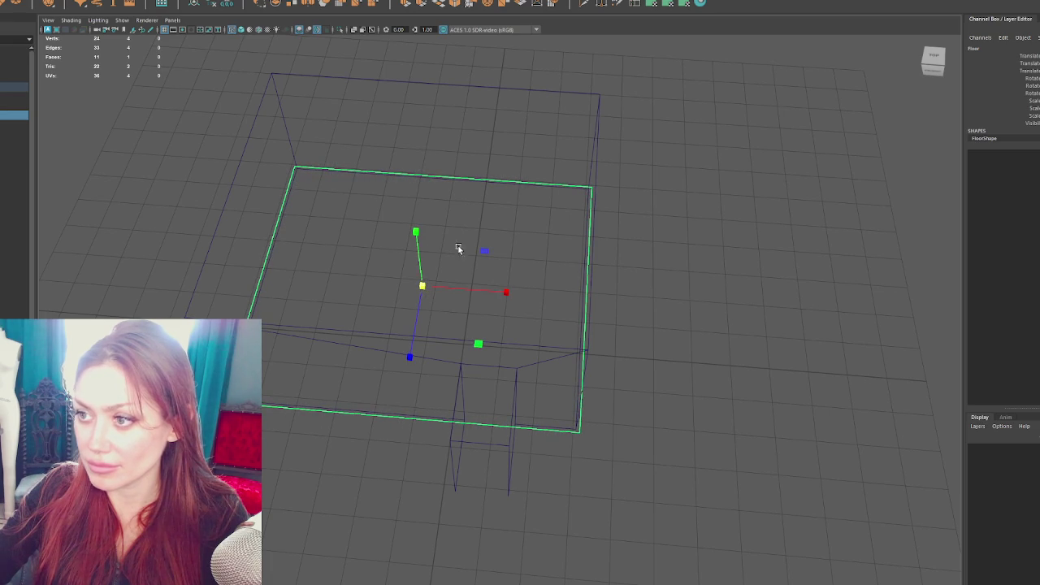
right_click(628, 174)
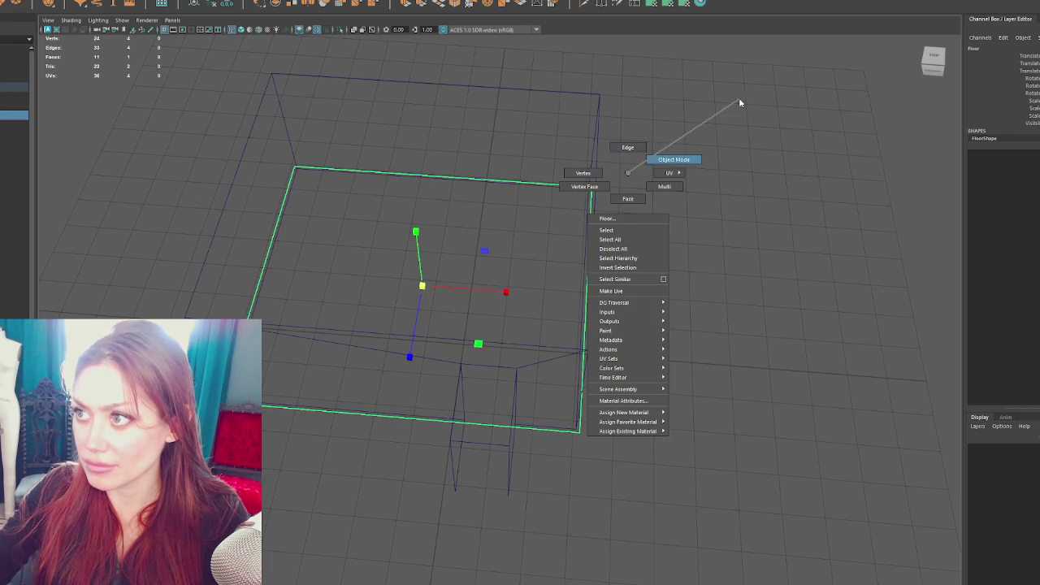
click(627, 149)
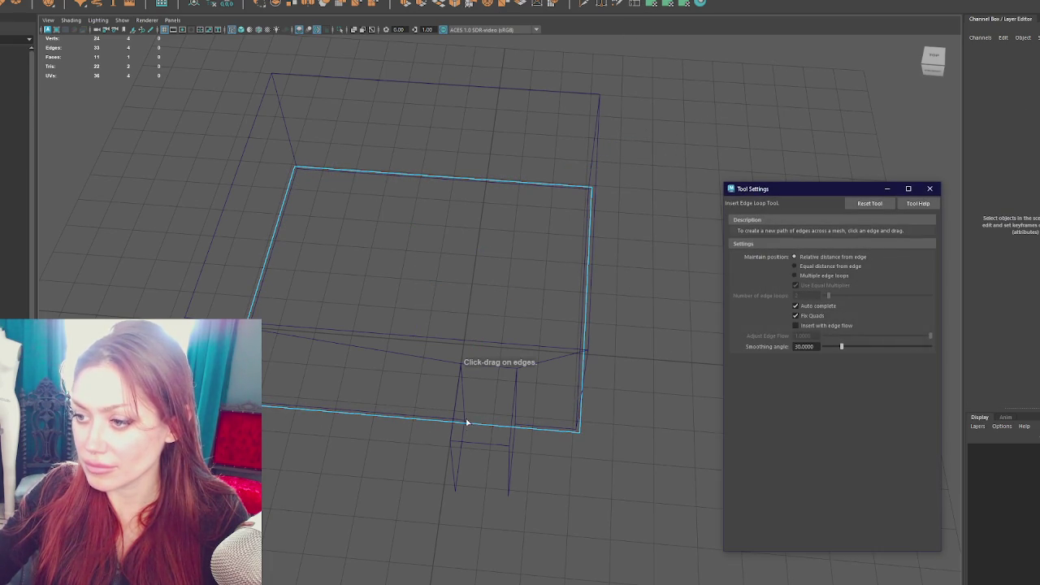
click(467, 422)
click(519, 429)
right_click(674, 309)
click(626, 325)
Move the floor strip's outer end edge down to the vestibule's front
click(489, 421)
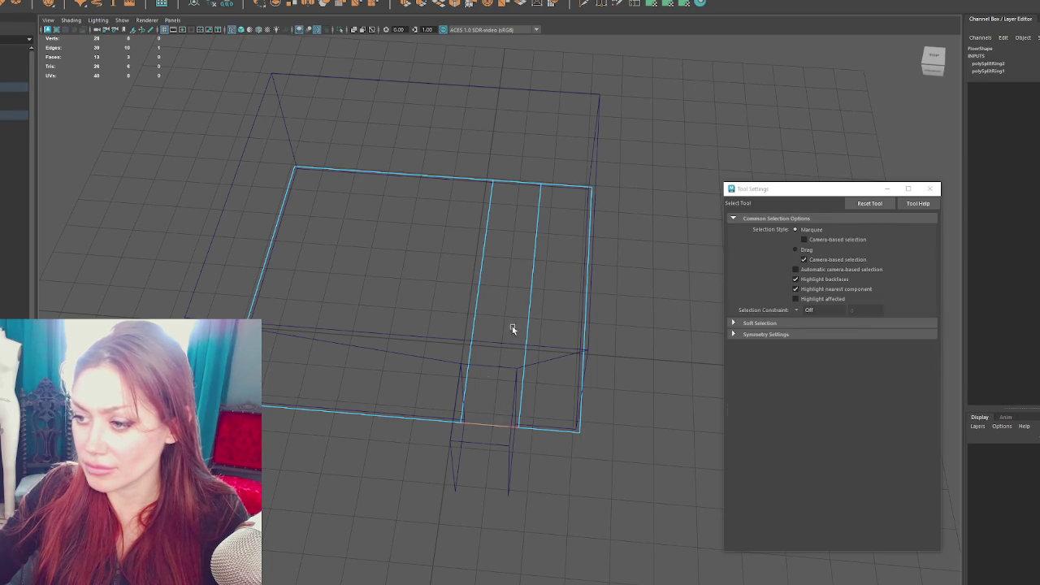
key(w)
key(e)
key(w)
drag(484, 475, 476, 549)
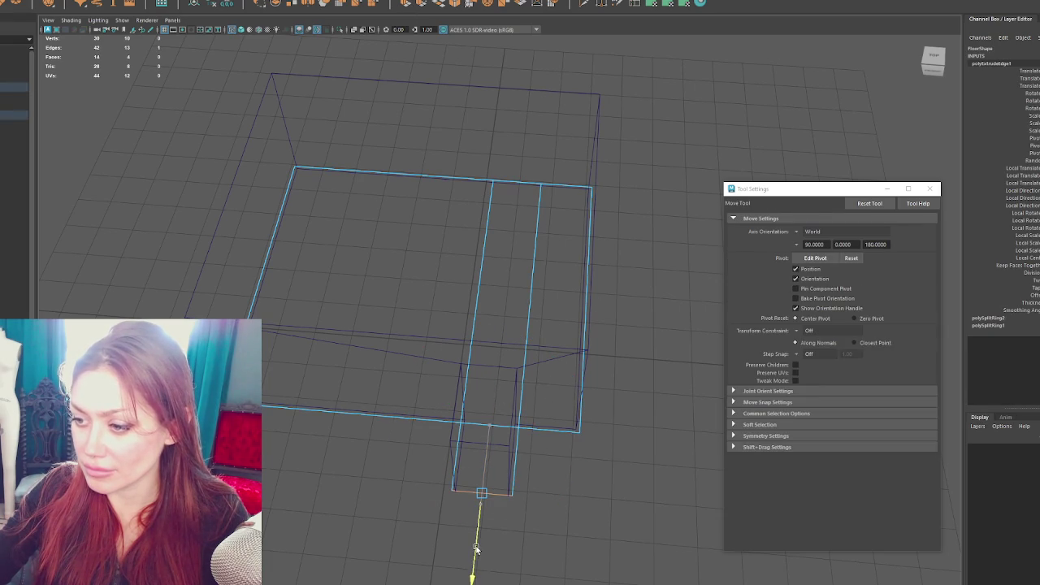
Back in object mode, select the floor, then the ceiling for scaling
key(F8)
drag(642, 352, 490, 455)
click(219, 4)
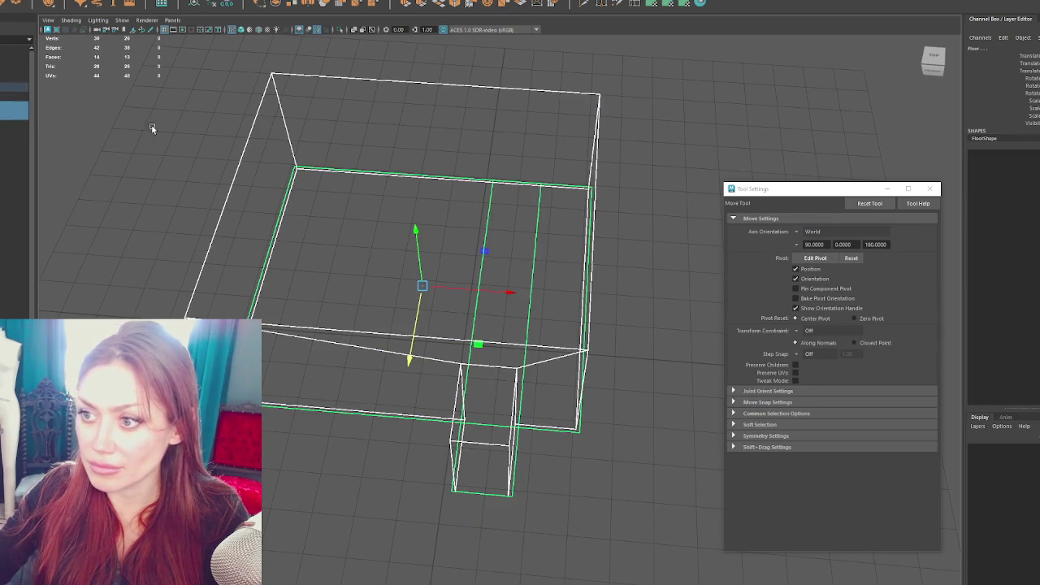
click(583, 341)
click(571, 347)
mouse_move(570, 347)
mouse_down()
mouse_move(590, 313)
mouse_move(548, 209)
mouse_up()
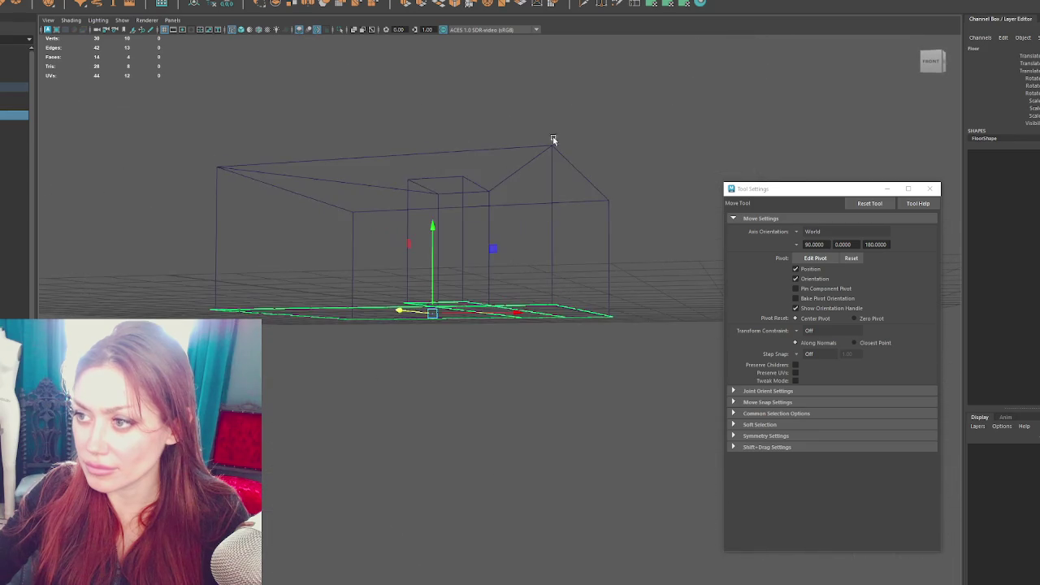
click(547, 211)
mouse_move(557, 271)
mouse_down()
mouse_move(636, 204)
mouse_move(439, 162)
mouse_up()
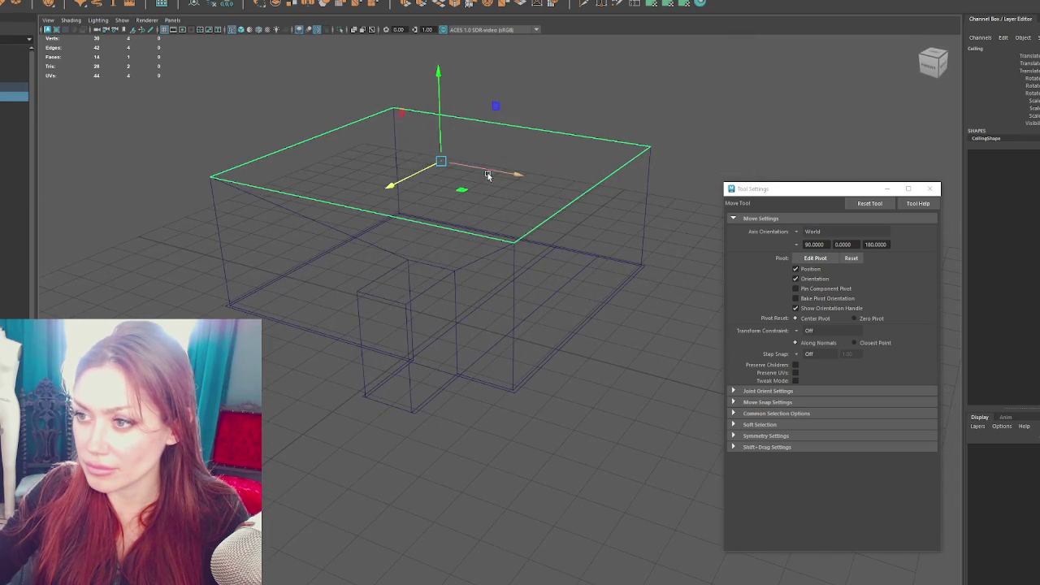
key(r)
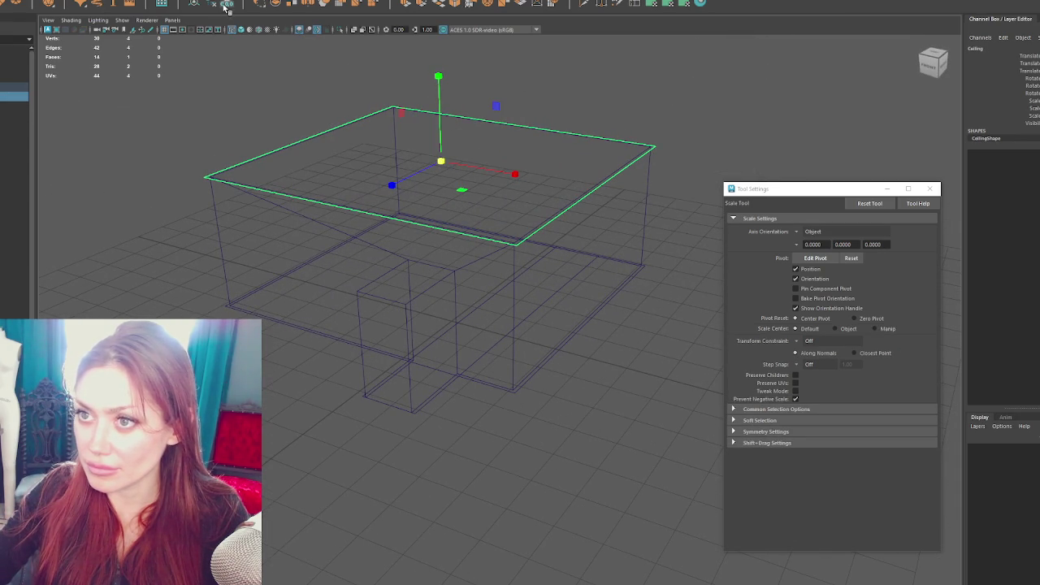
Deselect the ceiling, close the Tool Settings window, and orbit around the shop
click(225, 121)
mouse_move(225, 121)
mouse_down()
mouse_move(341, 160)
mouse_move(323, 183)
mouse_move(333, 195)
mouse_up()
click(928, 188)
drag(926, 193, 872, 217)
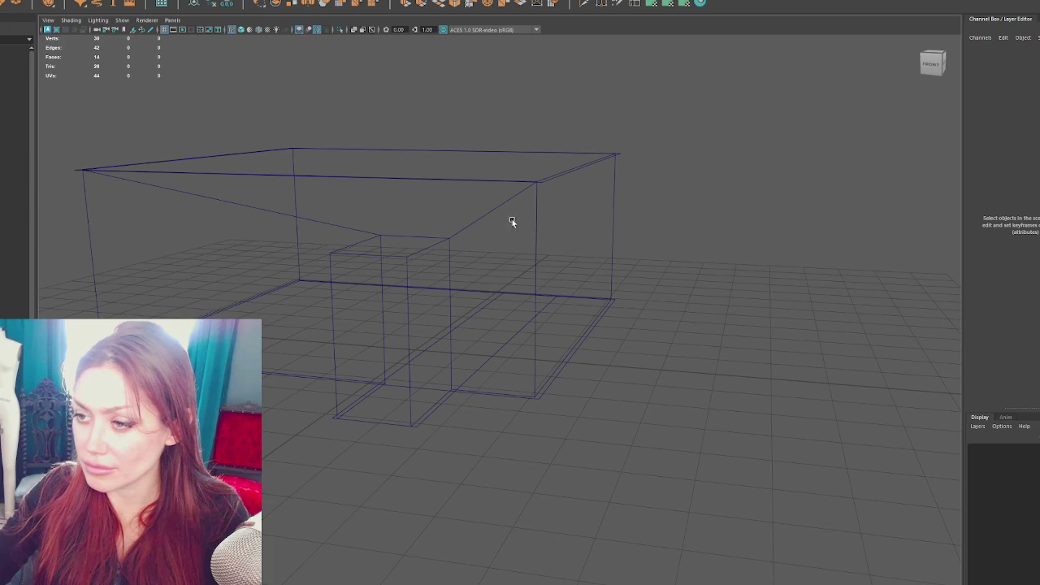
mouse_move(431, 247)
mouse_down()
mouse_move(486, 237)
mouse_move(586, 320)
mouse_move(661, 302)
mouse_move(451, 314)
mouse_move(659, 304)
mouse_up()
Cut a new edge loop across the entrance walls of the Walls object with Multi-Cut
click(567, 303)
mouse_move(621, 312)
mouse_down()
mouse_move(610, 316)
mouse_move(666, 276)
mouse_move(655, 298)
mouse_move(626, 195)
mouse_up()
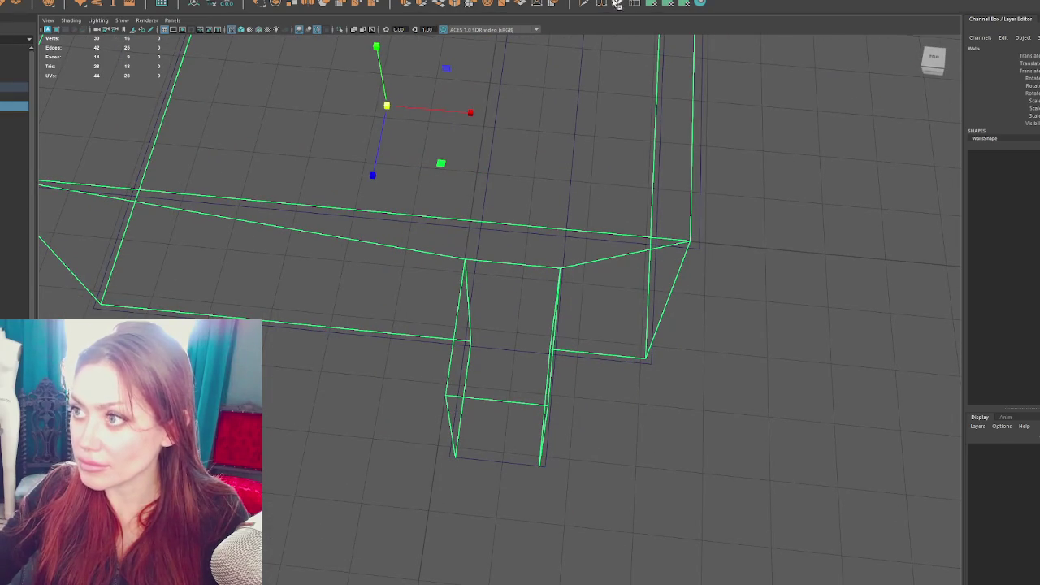
click(634, 5)
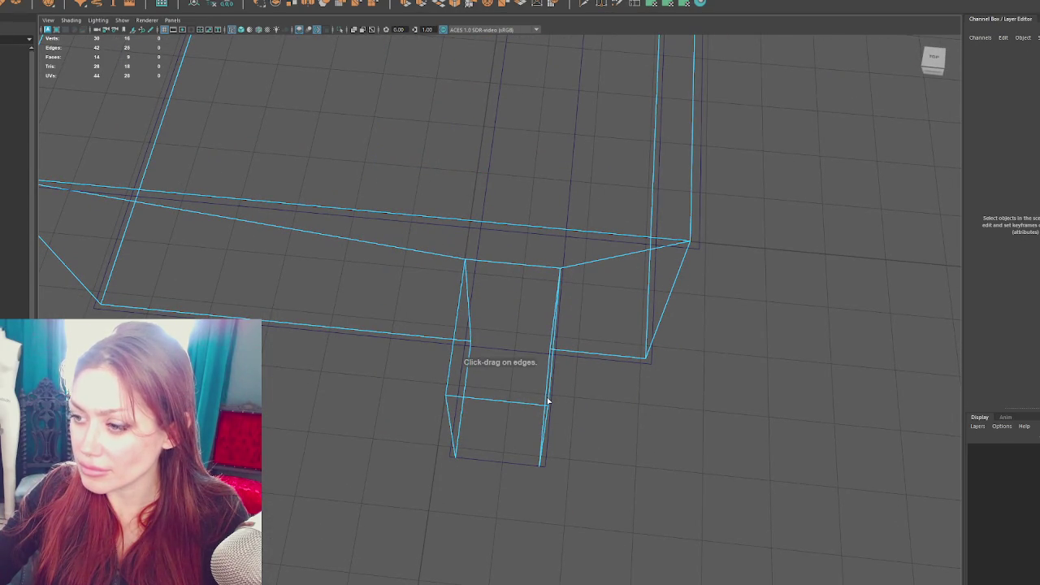
click(549, 401)
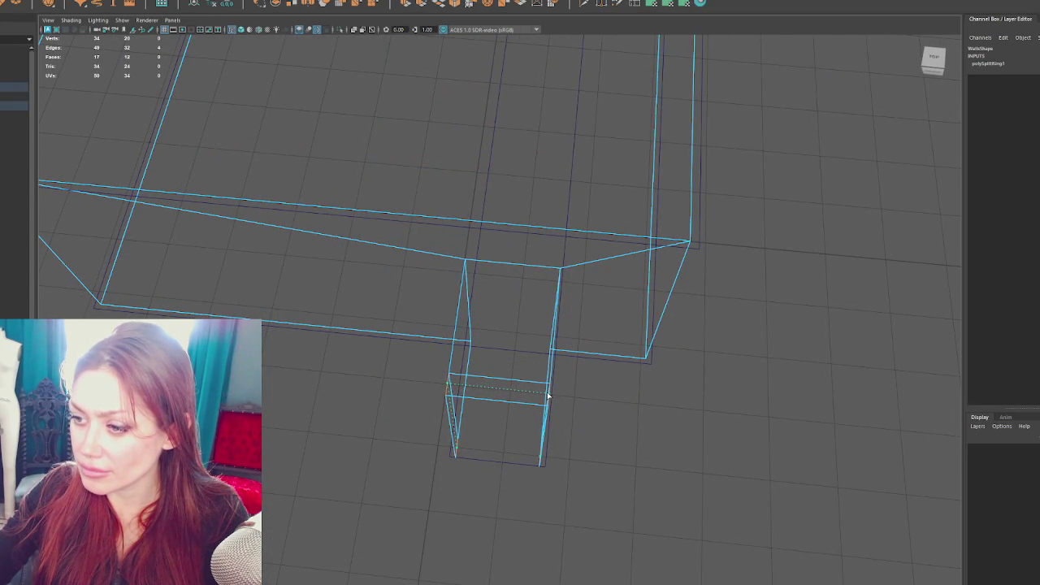
mouse_move(550, 395)
mouse_down()
mouse_move(534, 367)
mouse_move(548, 366)
mouse_up()
Switch to solid shading and select the Walls object in face mode
right_click(340, 182)
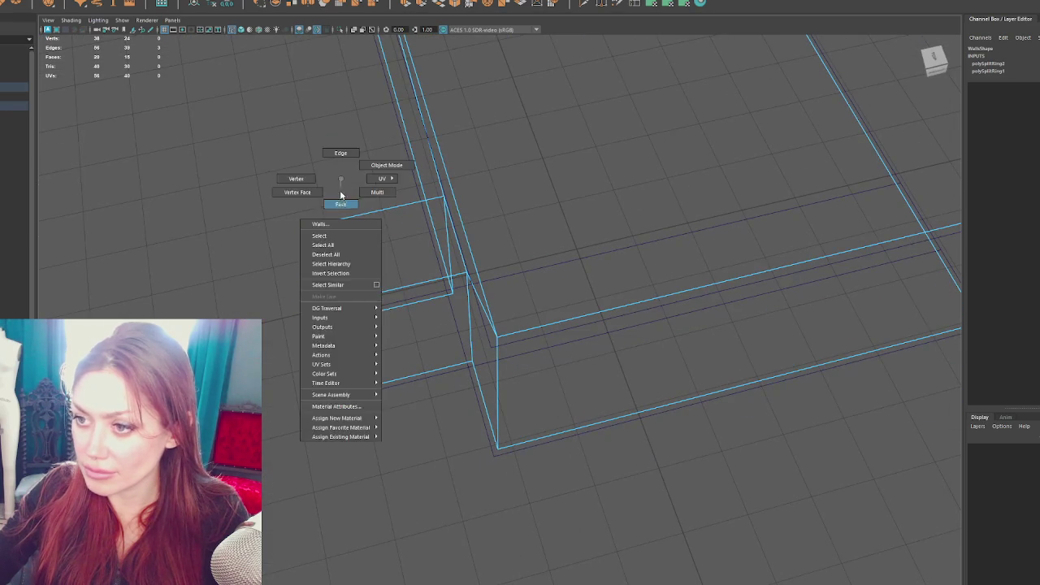
mouse_move(375, 243)
mouse_down()
mouse_move(408, 251)
mouse_move(413, 232)
mouse_move(256, 179)
mouse_move(279, 180)
mouse_up()
right_click(398, 185)
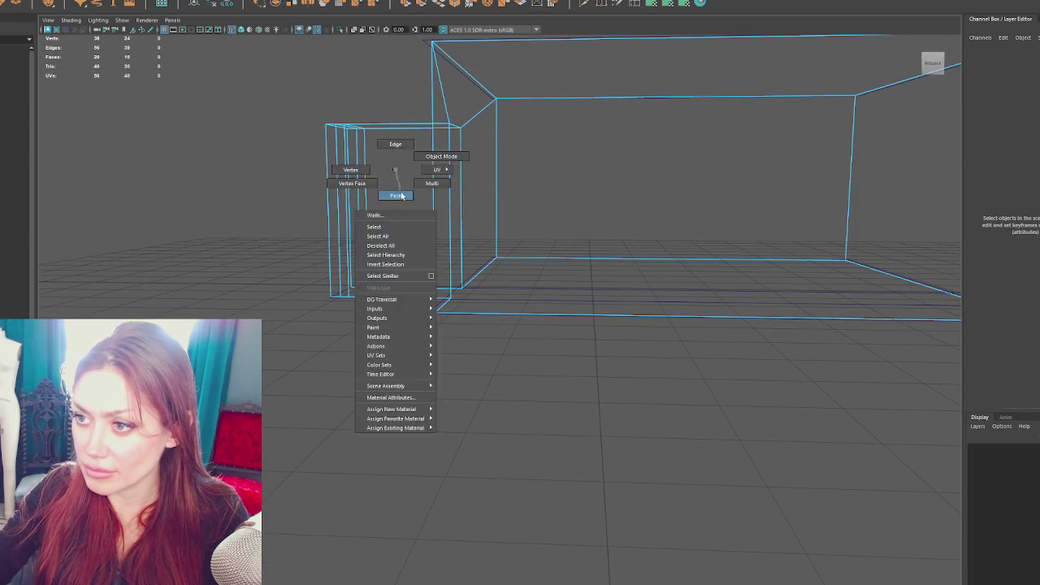
drag(401, 202, 427, 225)
key(5)
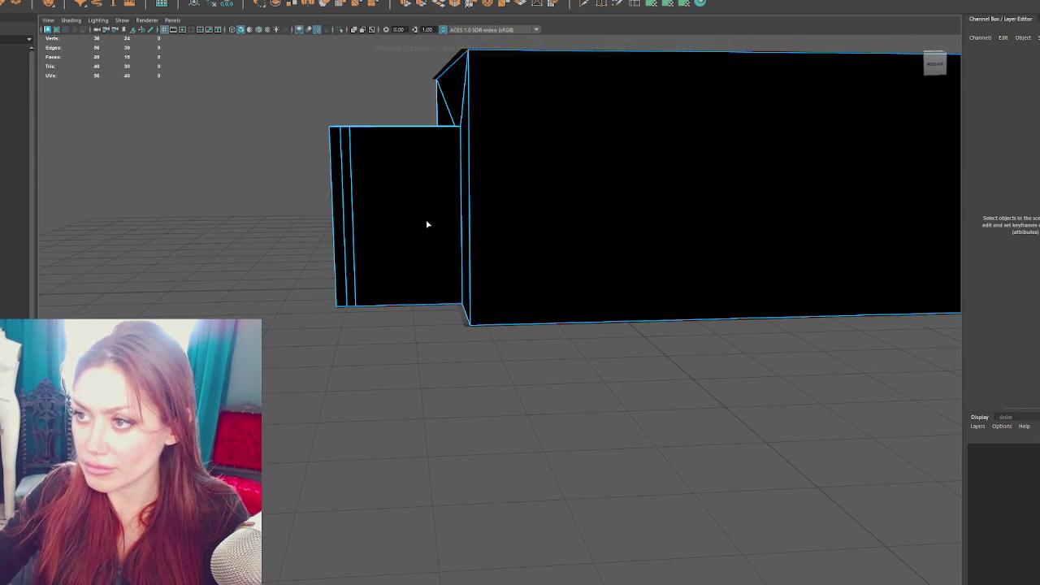
click(401, 186)
mouse_move(401, 186)
mouse_down()
mouse_move(494, 225)
mouse_move(364, 179)
mouse_move(368, 196)
mouse_up()
click(379, 192)
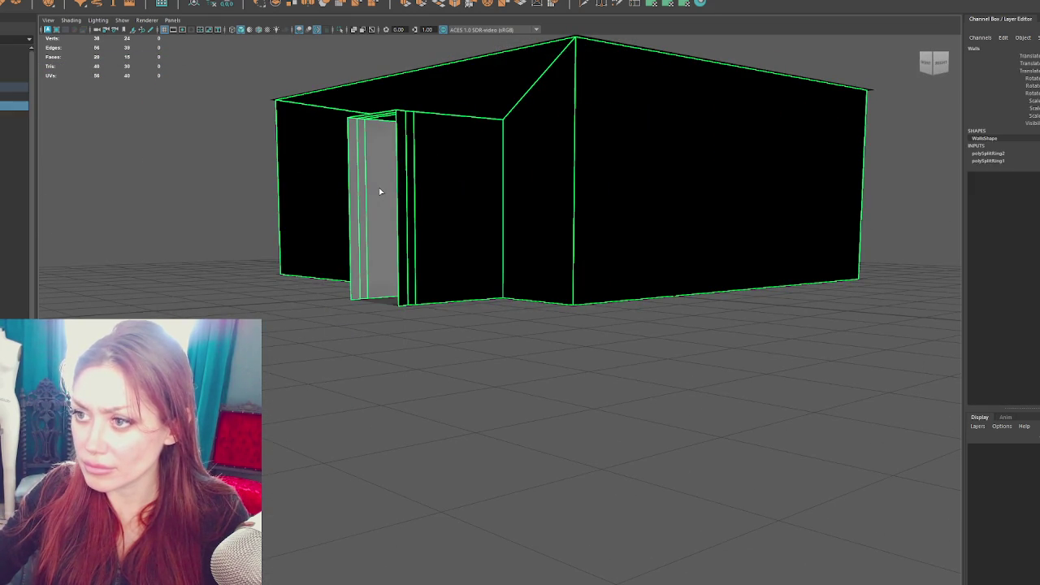
key(F11)
Extrude the door faces outward and raise the entrance's top face into a canopy
click(385, 190)
mouse_move(385, 190)
mouse_down()
mouse_move(566, 224)
mouse_move(511, 260)
mouse_move(429, 241)
mouse_up()
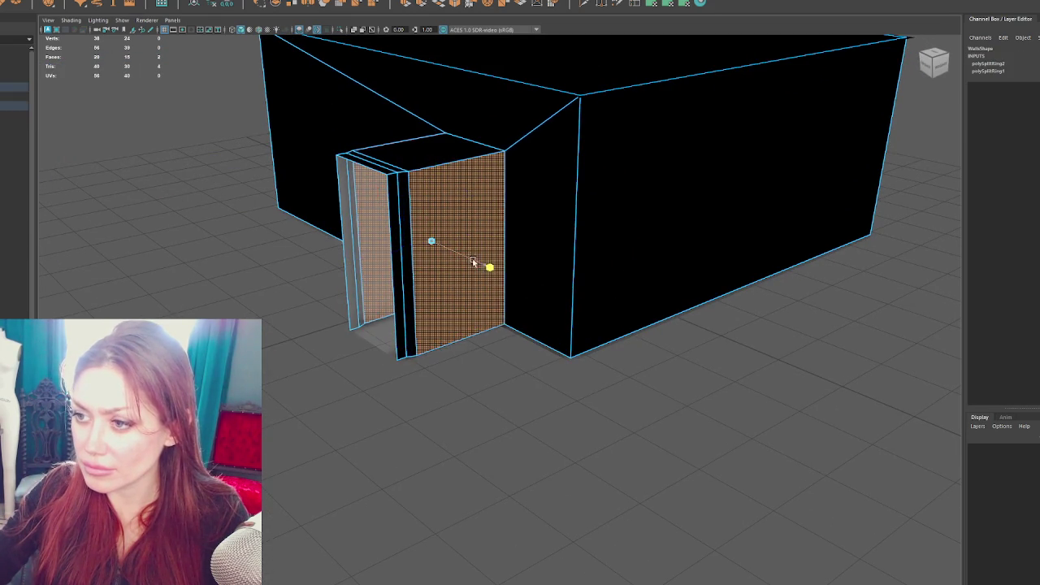
drag(489, 275, 515, 297)
click(428, 156)
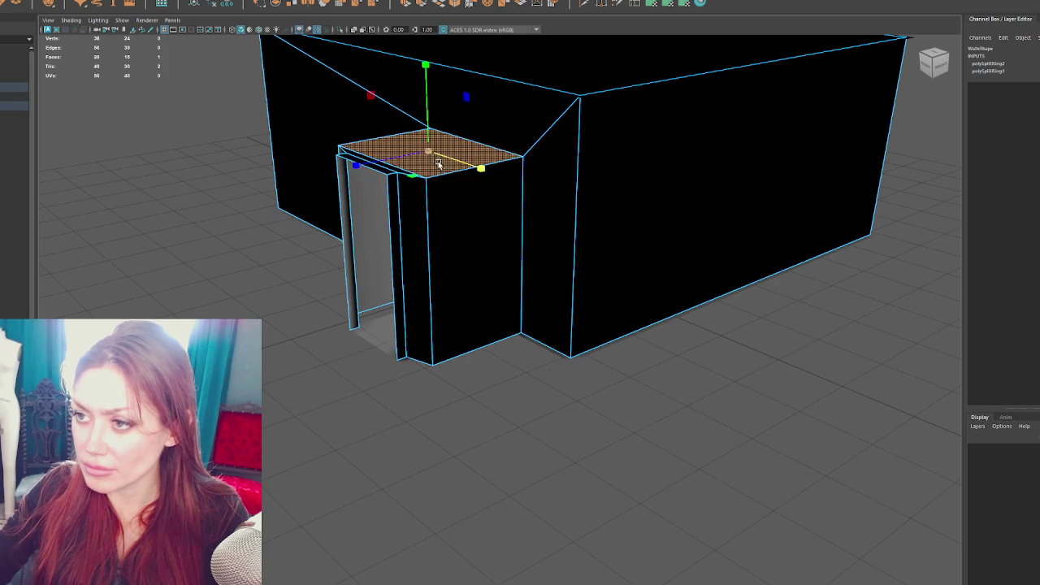
drag(425, 130, 430, 72)
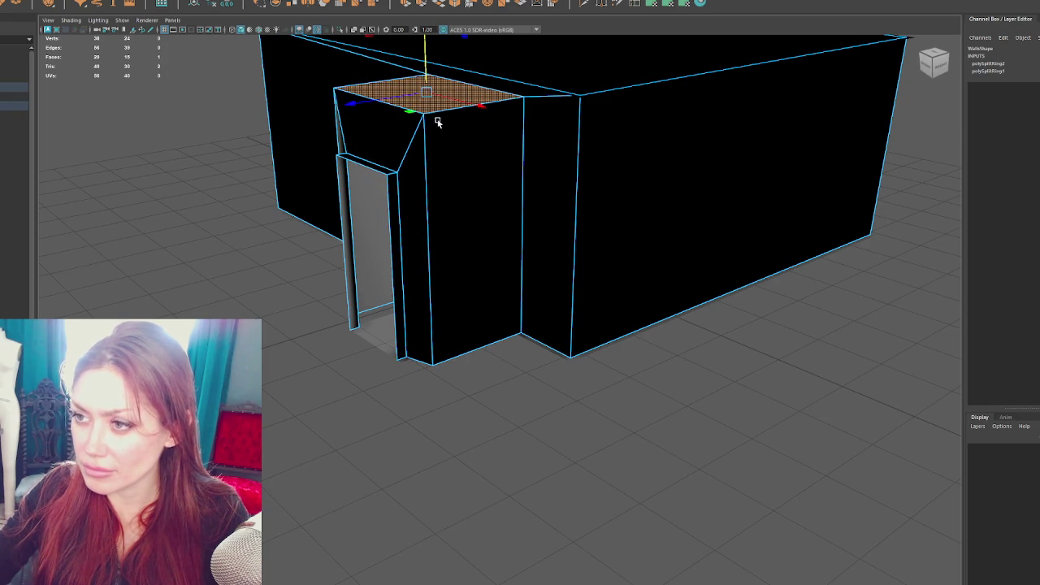
Adjust the points along the entrance edge in wireframe, then return to solid shading
mouse_move(468, 170)
mouse_down()
mouse_move(495, 172)
mouse_move(452, 170)
mouse_move(301, 115)
mouse_up()
click(301, 115)
key(4)
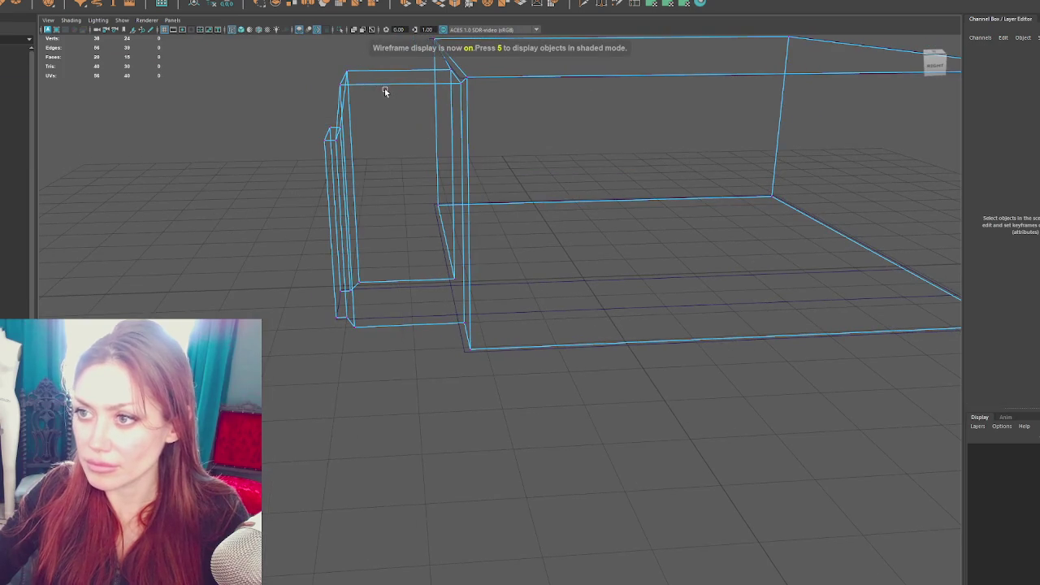
drag(341, 343, 341, 343)
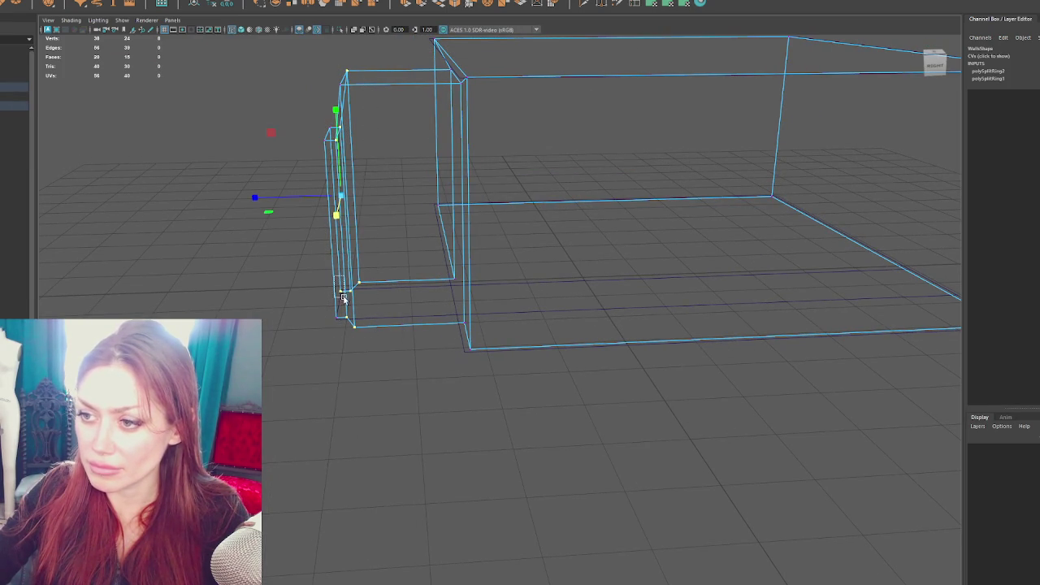
right_click(251, 157)
mouse_move(251, 157)
mouse_down()
mouse_move(413, 174)
mouse_move(536, 252)
mouse_up()
key(5)
click(14, 104)
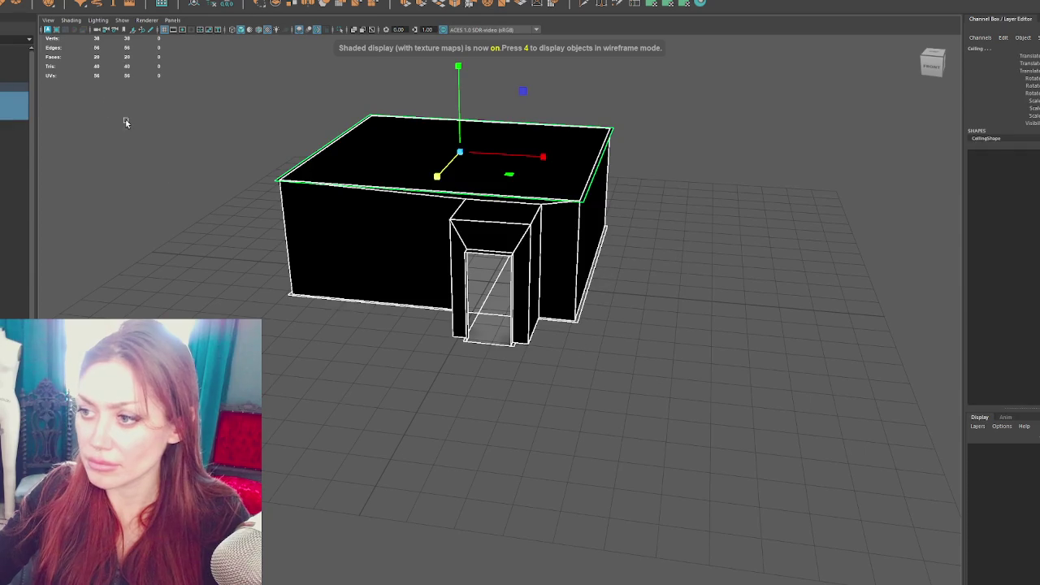
Scale the Floor's front corner vertices along X in wireframe so the floor spans the entrance vestibule
click(15, 87)
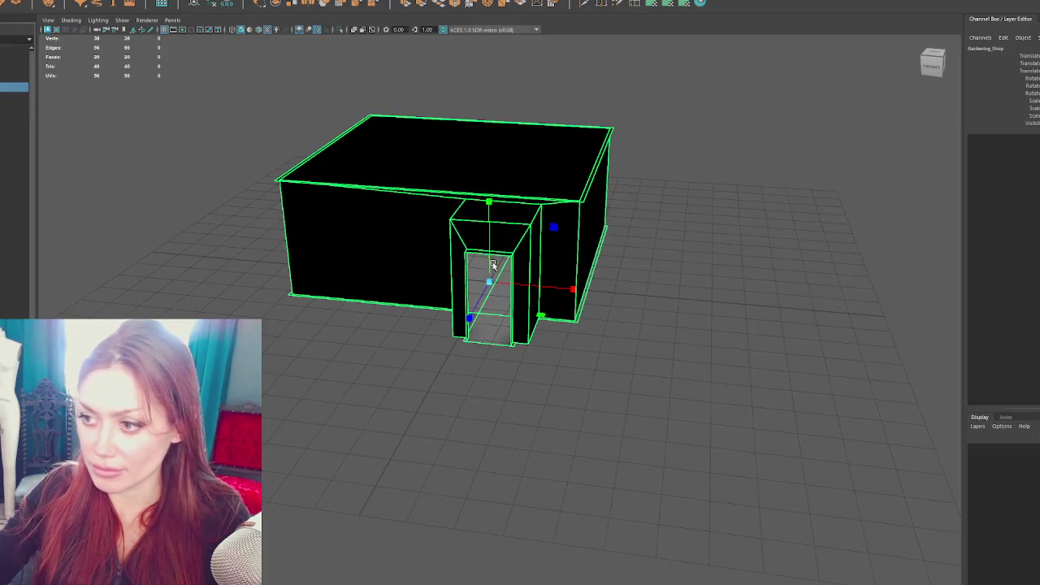
click(587, 284)
key(4)
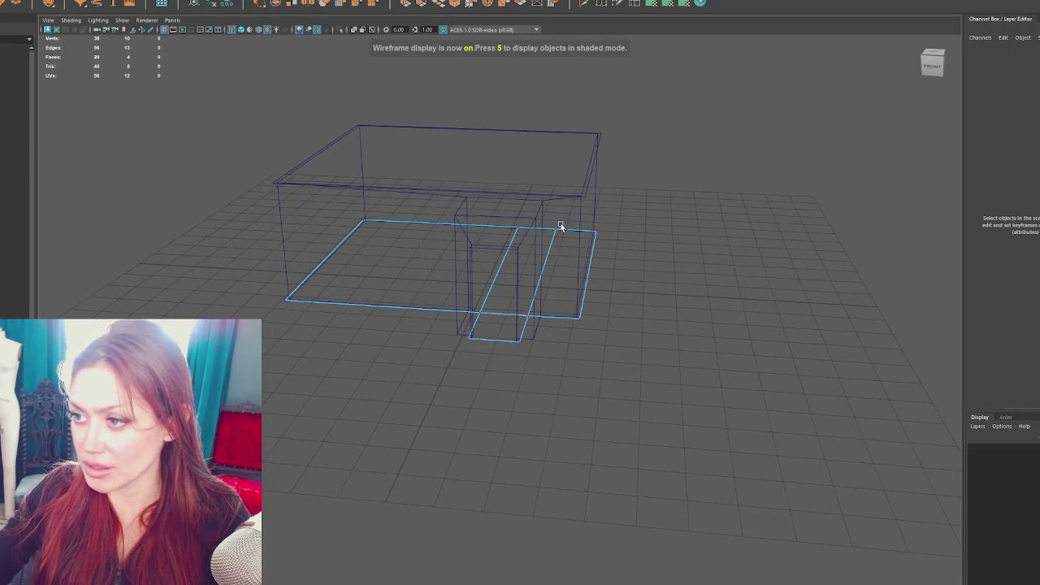
drag(455, 371, 455, 372)
drag(580, 292, 607, 301)
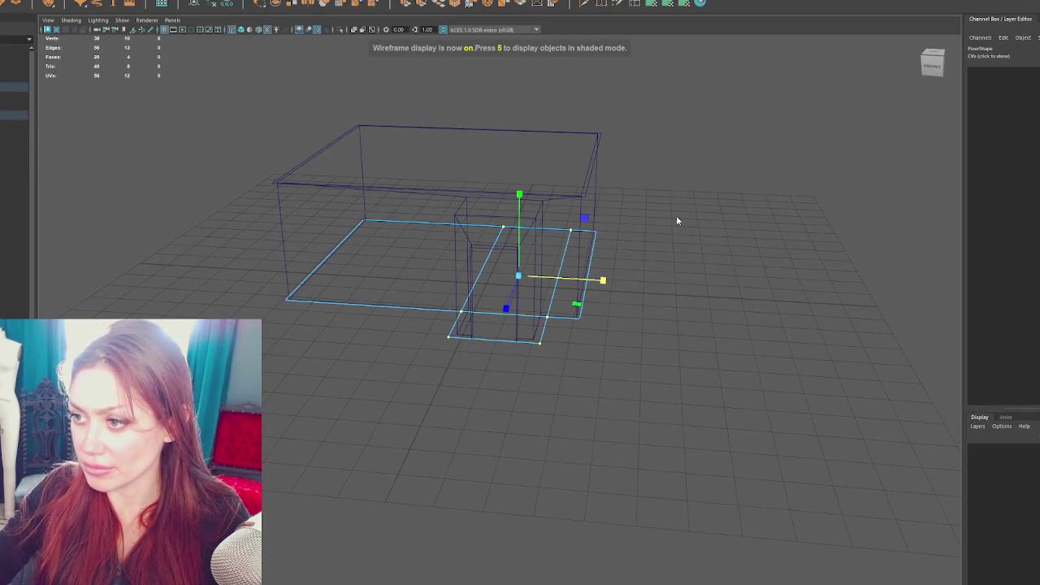
click(740, 192)
click(585, 133)
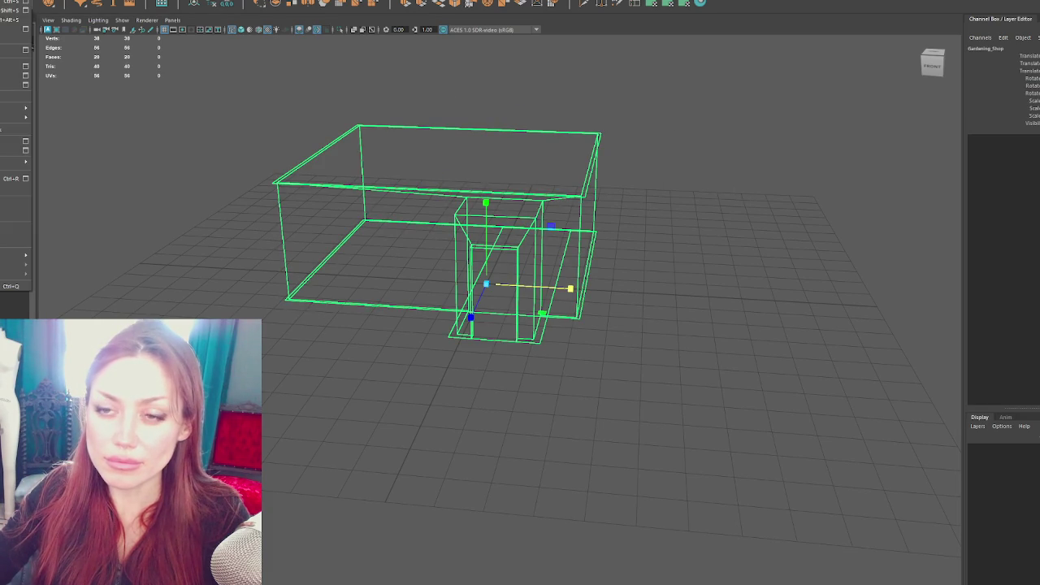
click(17, 84)
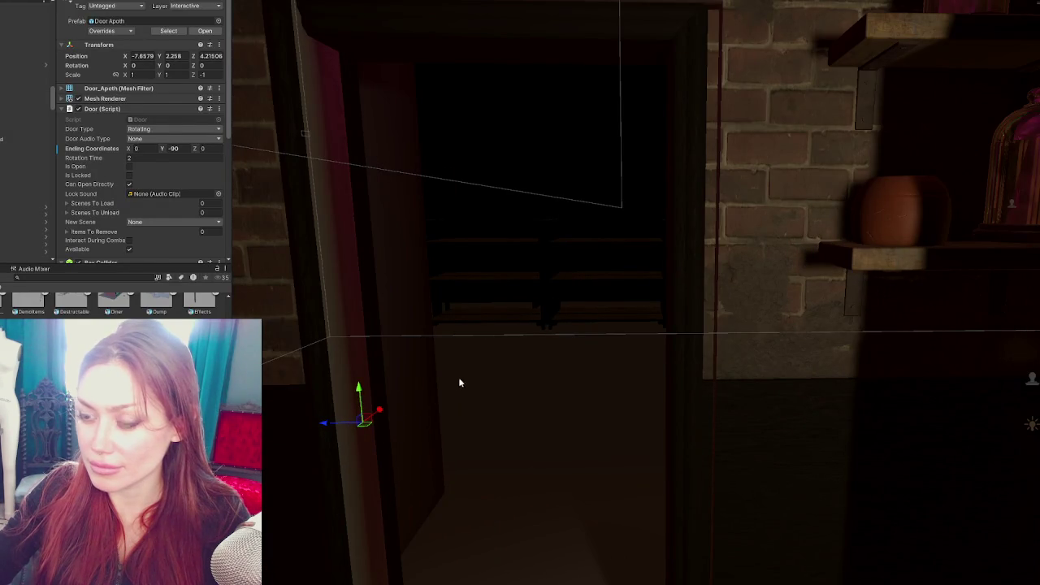
Nudge GardeningShop along X to X -72.807 so its doorway lines up with the corridor
mouse_move(591, 356)
mouse_down()
mouse_move(633, 350)
mouse_move(615, 355)
mouse_up()
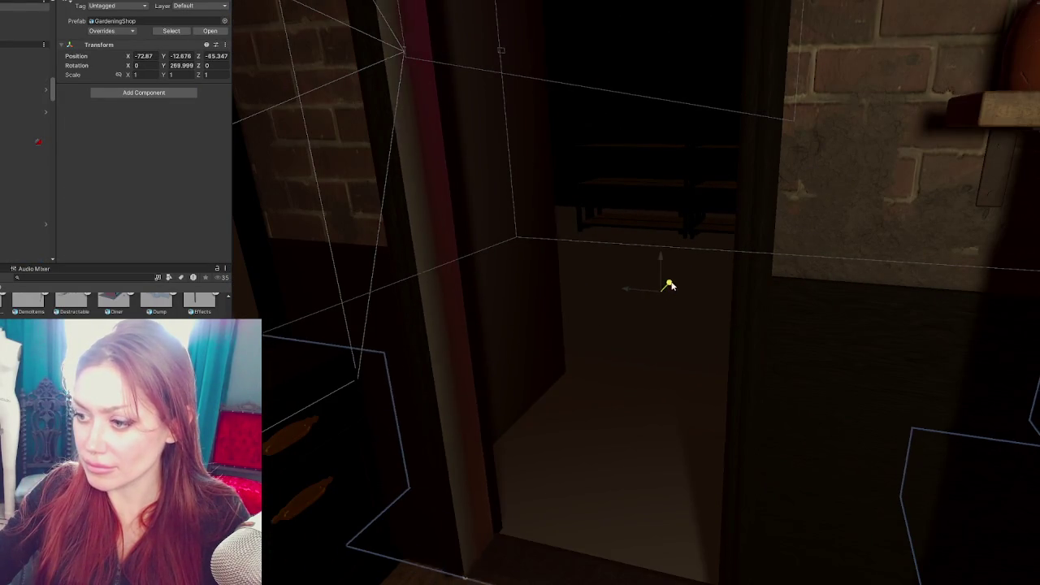
mouse_move(635, 287)
mouse_down()
mouse_move(666, 281)
mouse_move(727, 364)
mouse_move(630, 330)
mouse_up()
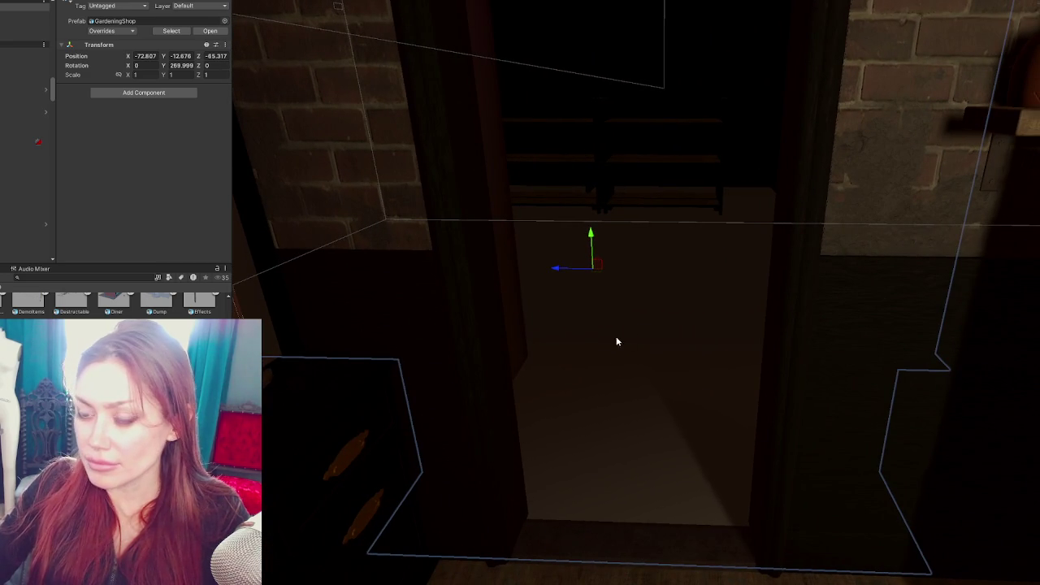
right_click(18, 42)
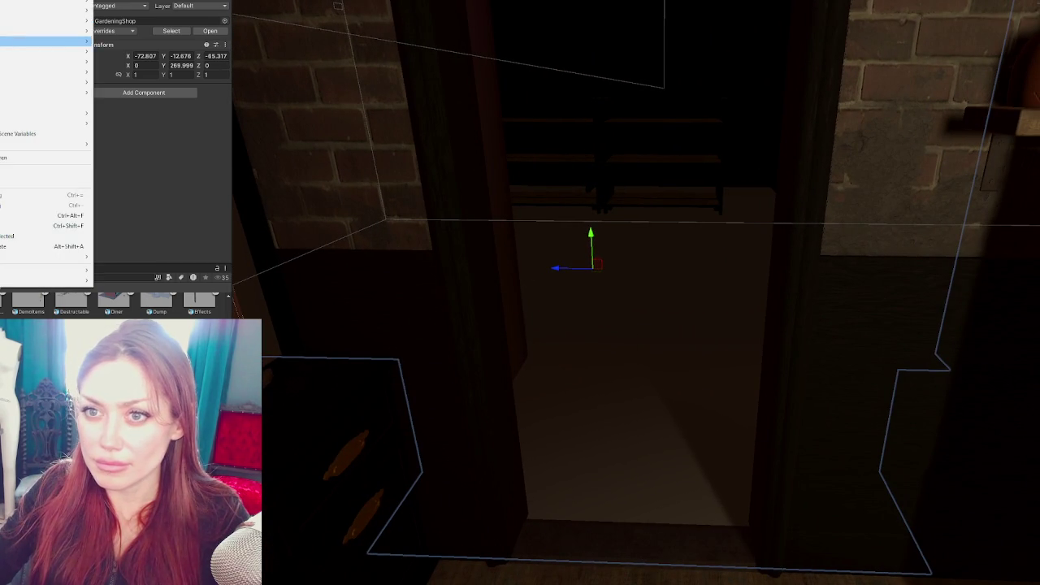
Add a point light to the scene and expand its general and emission settings
mouse_move(18, 42)
click(122, 63)
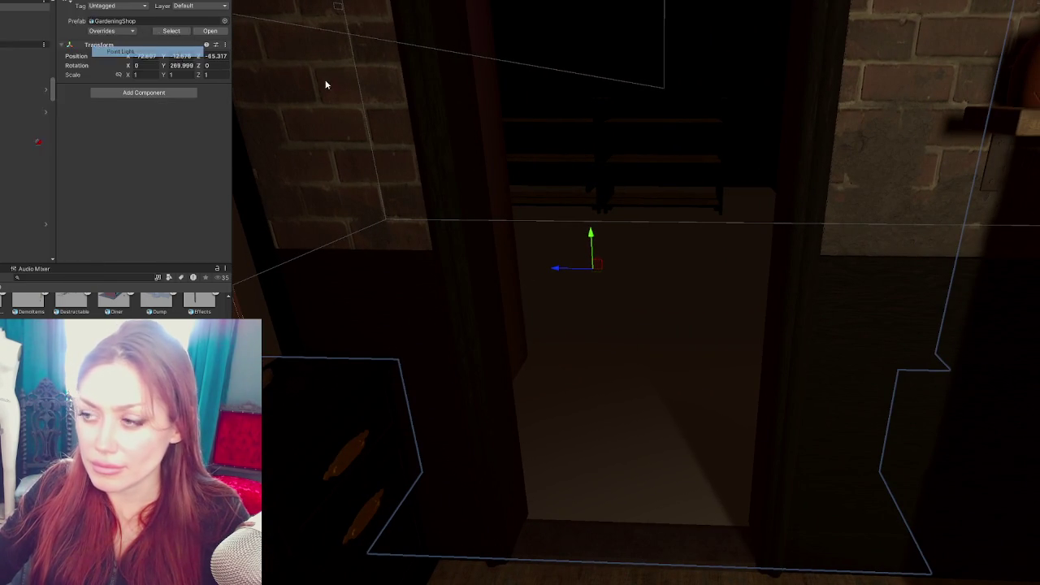
click(106, 65)
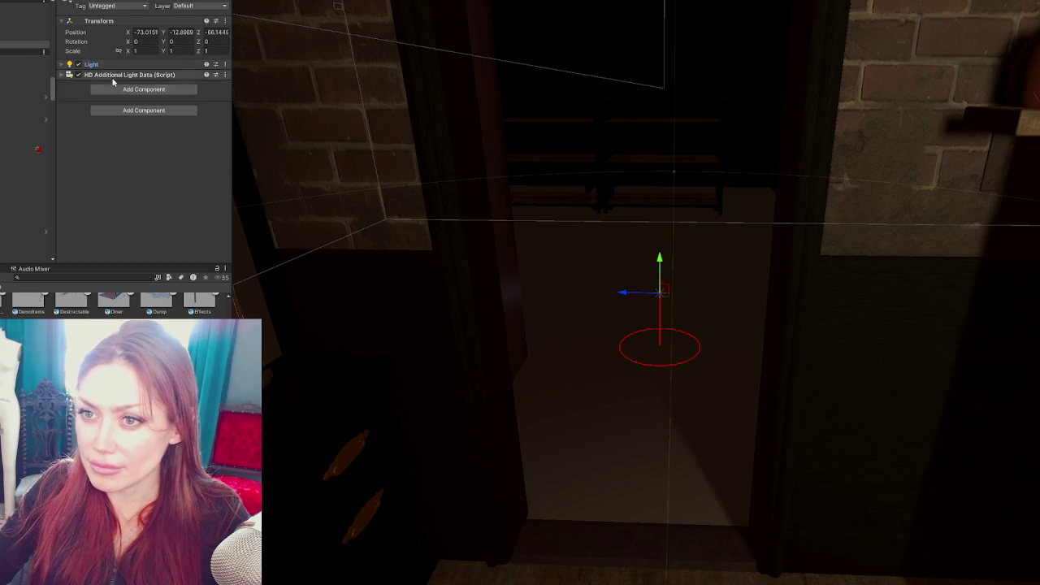
click(113, 65)
click(101, 79)
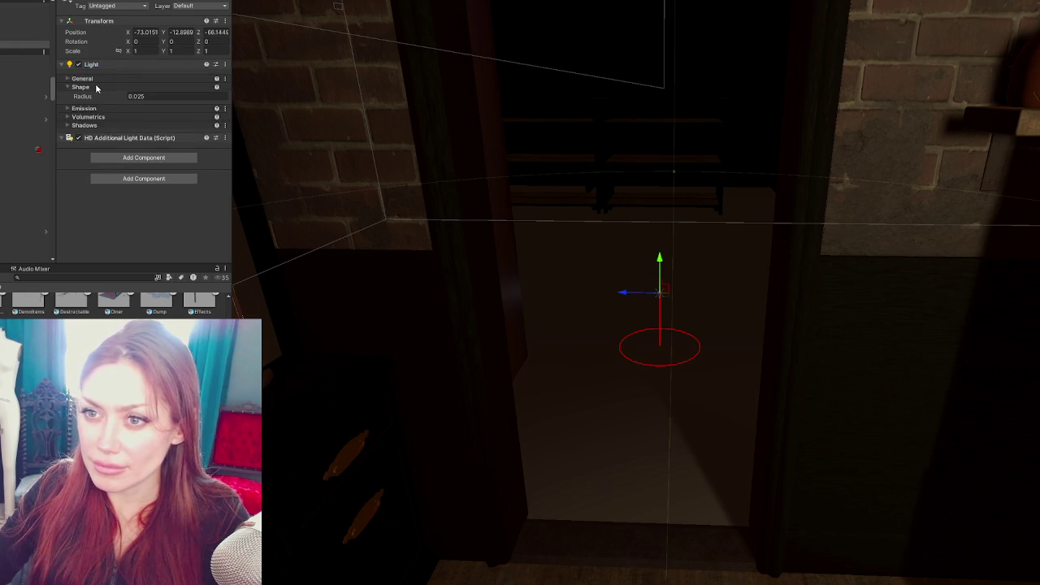
click(118, 131)
click(177, 152)
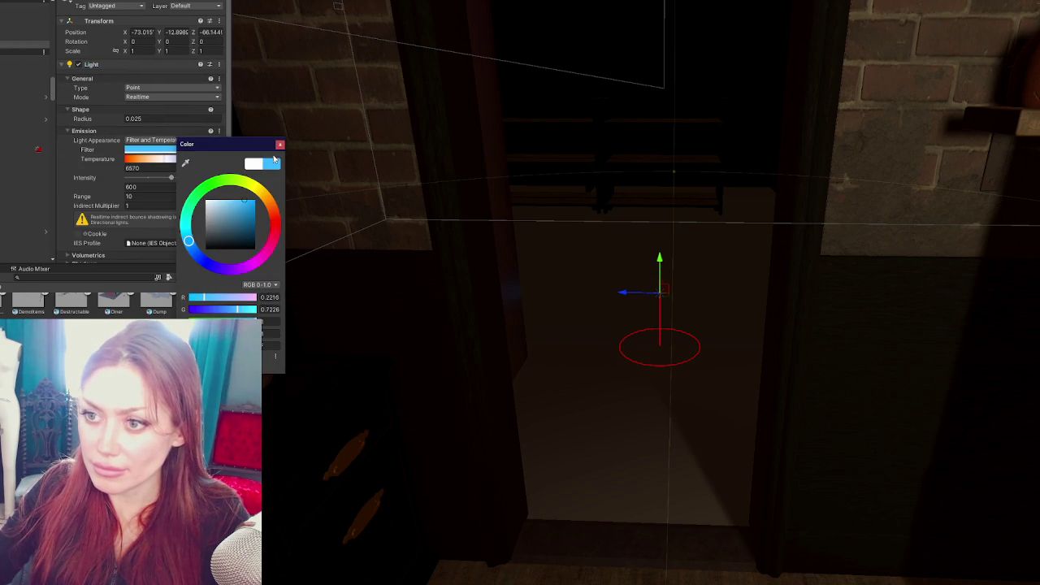
click(280, 147)
Set the light intensity to 10000 Lux and lift it to about Y -9.882 above the shelving
click(204, 219)
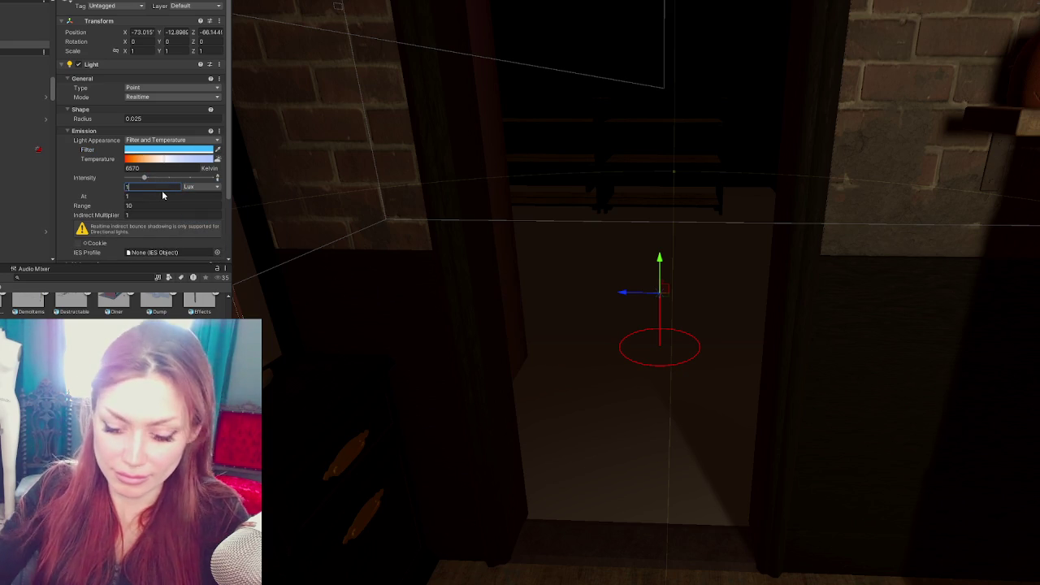
text(0000)
mouse_move(664, 264)
mouse_down()
mouse_move(691, 100)
mouse_move(689, 157)
mouse_move(681, 130)
mouse_move(430, 167)
mouse_move(684, 240)
mouse_move(438, 227)
mouse_move(488, 211)
mouse_move(411, 206)
mouse_up()
scroll(681, 130, up, 5)
mouse_move(664, 192)
mouse_down()
mouse_move(679, 122)
mouse_move(766, 225)
mouse_move(959, 325)
mouse_move(547, 235)
mouse_move(590, 274)
mouse_move(688, 284)
mouse_up()
click(658, 368)
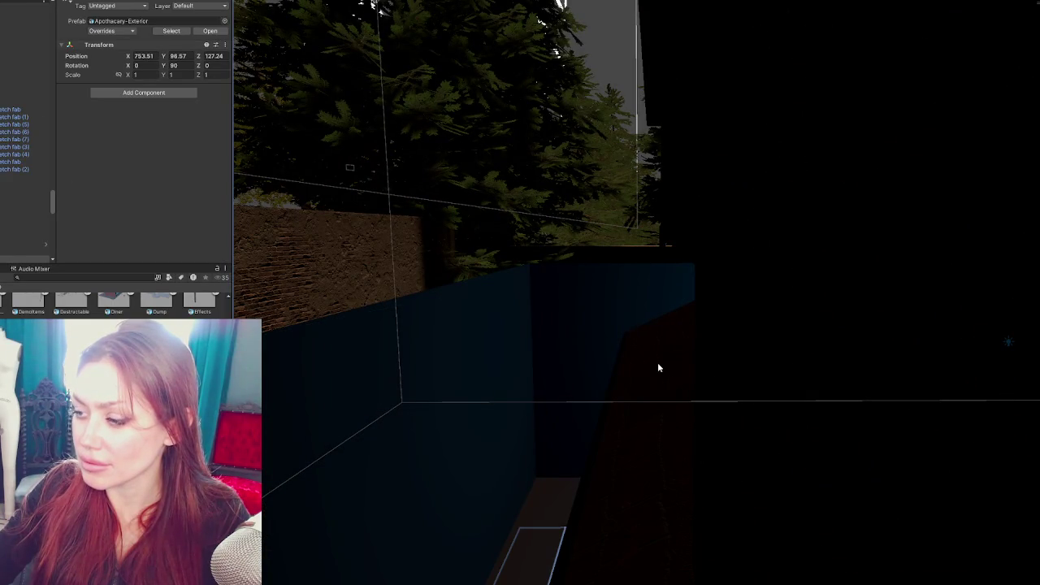
click(658, 368)
mouse_move(662, 383)
mouse_down()
mouse_move(691, 306)
mouse_move(718, 406)
mouse_move(917, 457)
mouse_move(522, 300)
mouse_move(476, 326)
mouse_move(295, 290)
mouse_move(685, 308)
mouse_move(740, 227)
mouse_move(568, 389)
mouse_move(704, 414)
mouse_move(759, 333)
mouse_up()
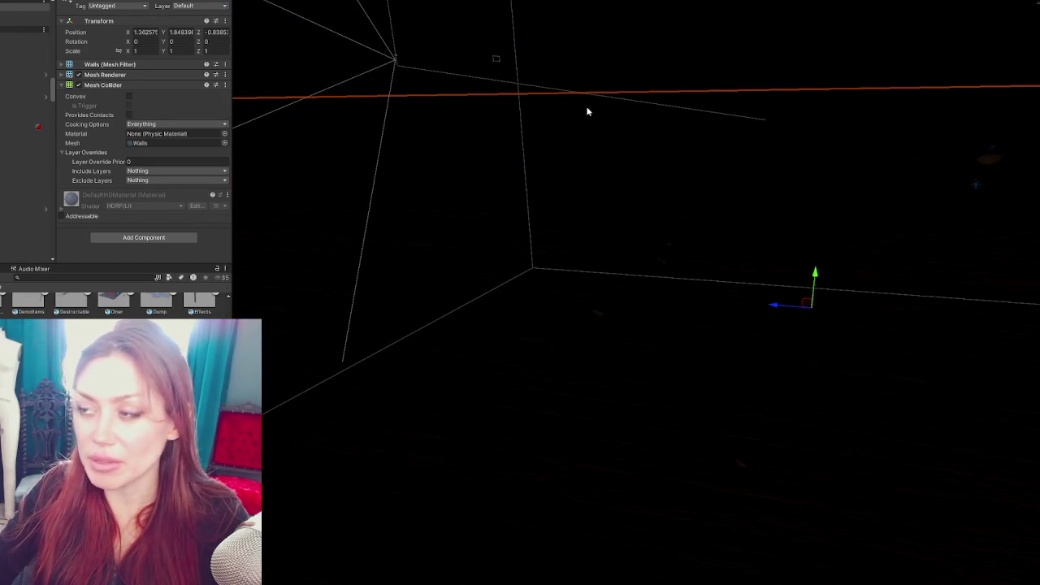
mouse_move(803, 195)
alt+mouse_down()
mouse_move(717, 232)
mouse_move(756, 233)
mouse_move(792, 313)
mouse_move(765, 366)
mouse_move(645, 284)
mouse_move(584, 278)
mouse_move(680, 327)
mouse_move(674, 277)
mouse_move(455, 241)
mouse_move(625, 349)
mouse_move(513, 364)
mouse_move(371, 424)
mouse_move(763, 364)
mouse_move(731, 312)
alt+mouse_up()
click(730, 308)
Turn both shelving units a quarter turn and trial-move the left one, undoing the moves
shift+click(649, 302)
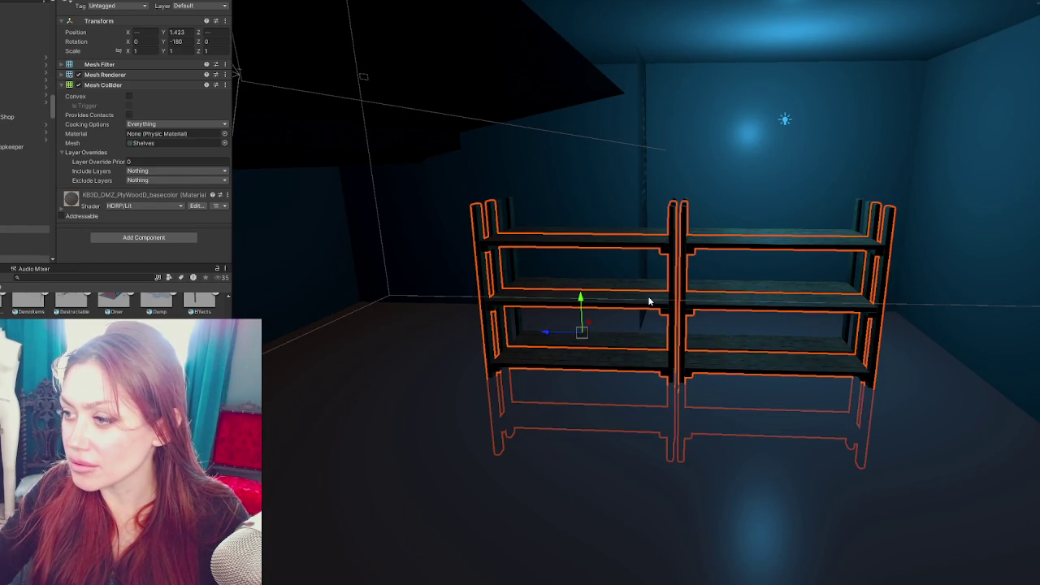
key(ctrl+r)
key(w)
click(550, 335)
mouse_move(550, 335)
mouse_down()
mouse_move(252, 325)
mouse_move(561, 353)
mouse_move(595, 376)
mouse_up()
drag(476, 290, 496, 296)
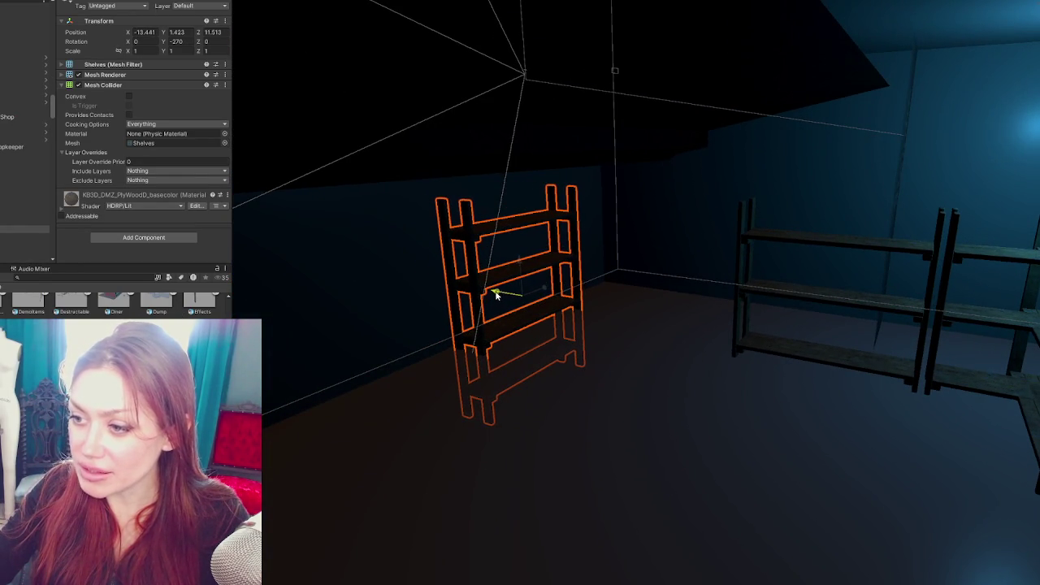
drag(520, 262, 515, 203)
key(ctrl+z)
key(ctrl+z)
key(ctrl+z)
Turn a shelf to -90 degrees toward the left wall, then delete it and the right-hand shelf
mouse_move(845, 345)
mouse_down()
mouse_move(734, 344)
mouse_move(747, 341)
mouse_up()
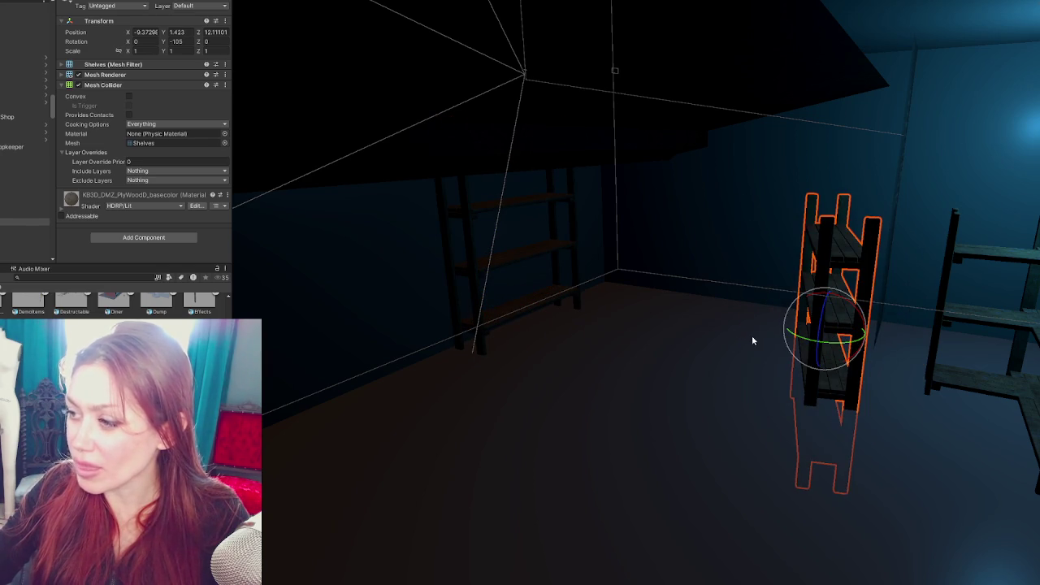
drag(841, 344, 844, 342)
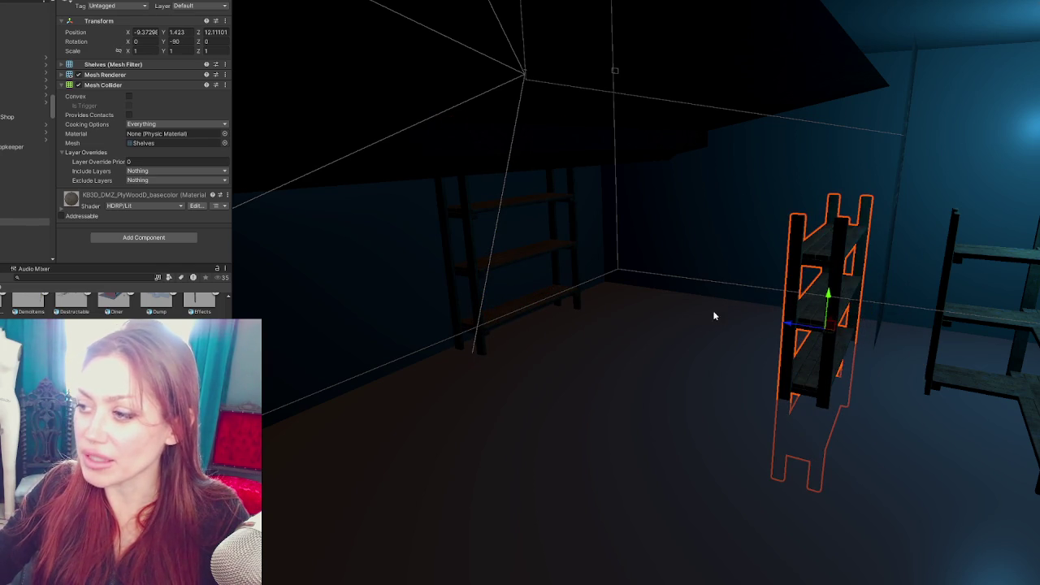
mouse_move(785, 330)
mouse_down()
mouse_move(577, 274)
mouse_move(476, 271)
mouse_move(557, 278)
mouse_up()
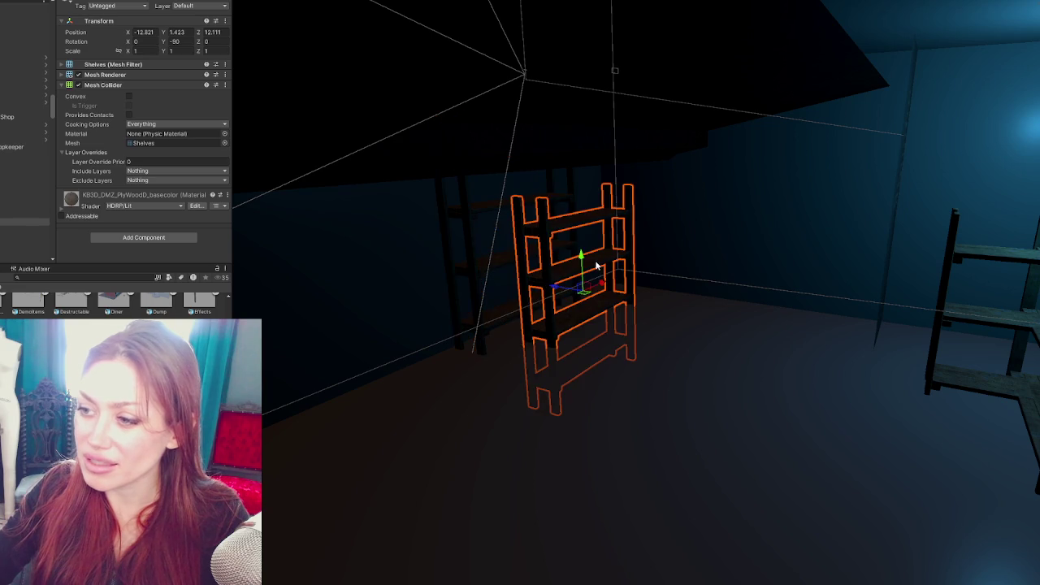
key(Delete)
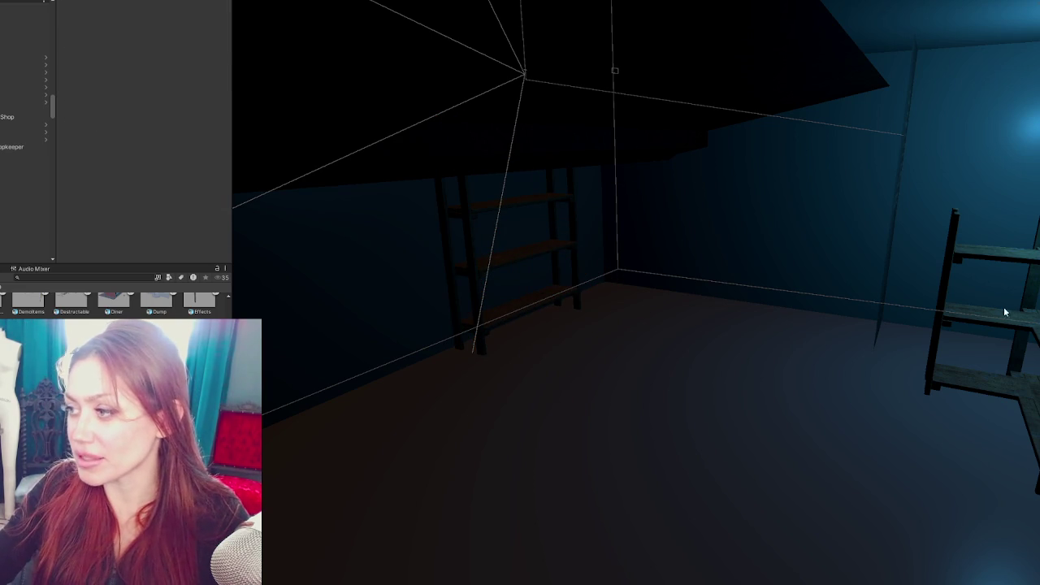
click(1031, 330)
key(Delete)
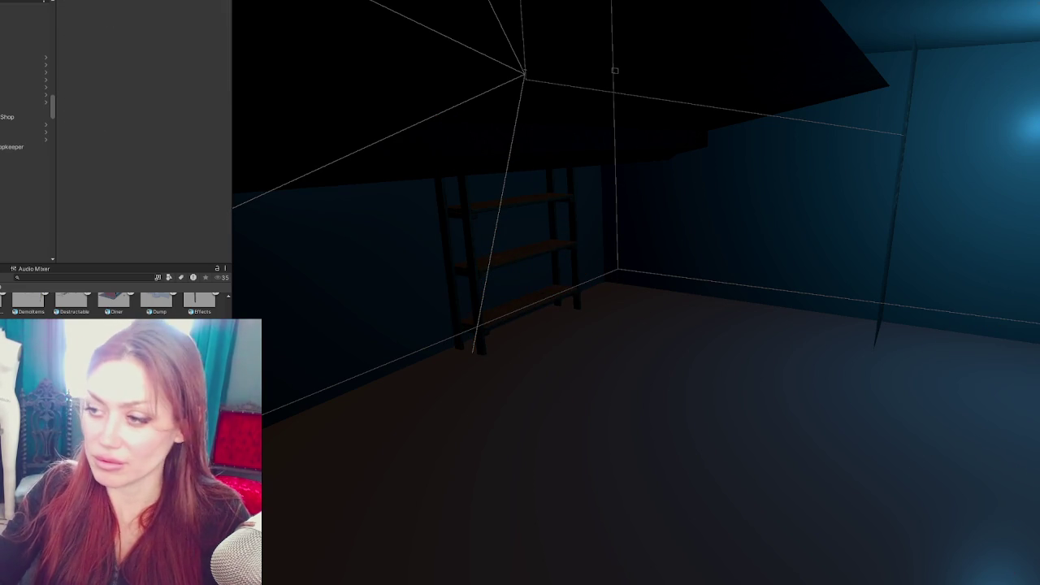
Slide the back-wall shelving unit along the wall
click(542, 302)
key(f)
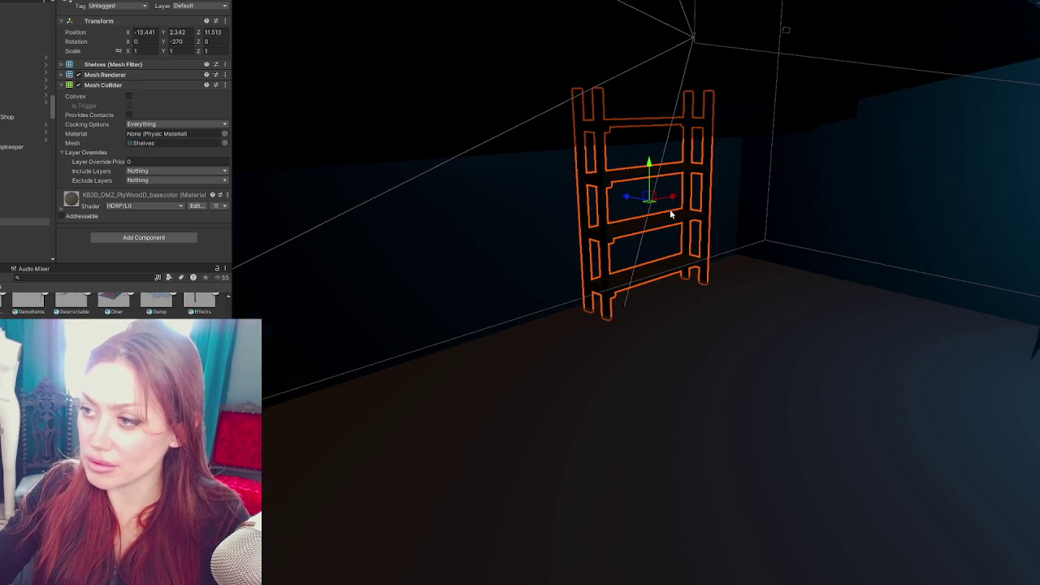
drag(676, 203, 538, 221)
mouse_move(653, 236)
mouse_down()
mouse_move(523, 231)
mouse_move(553, 233)
mouse_up()
mouse_move(871, 245)
mouse_down()
mouse_move(671, 249)
mouse_move(695, 224)
mouse_move(826, 233)
mouse_move(810, 281)
mouse_move(810, 263)
mouse_move(707, 267)
mouse_up()
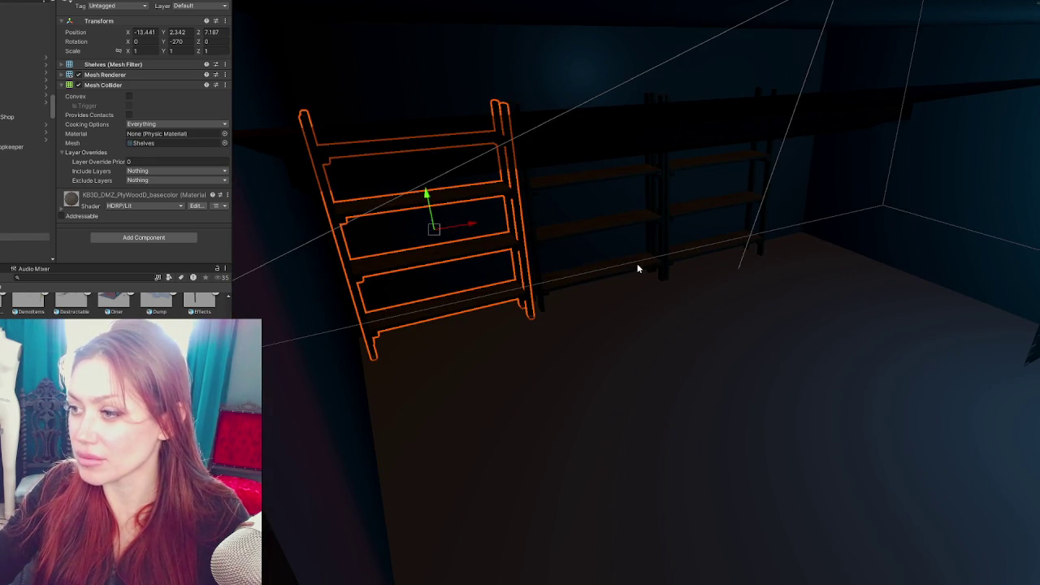
Move the back-wall shelf and its neighbour together to the room's right side
ctrl+click(582, 207)
key(f)
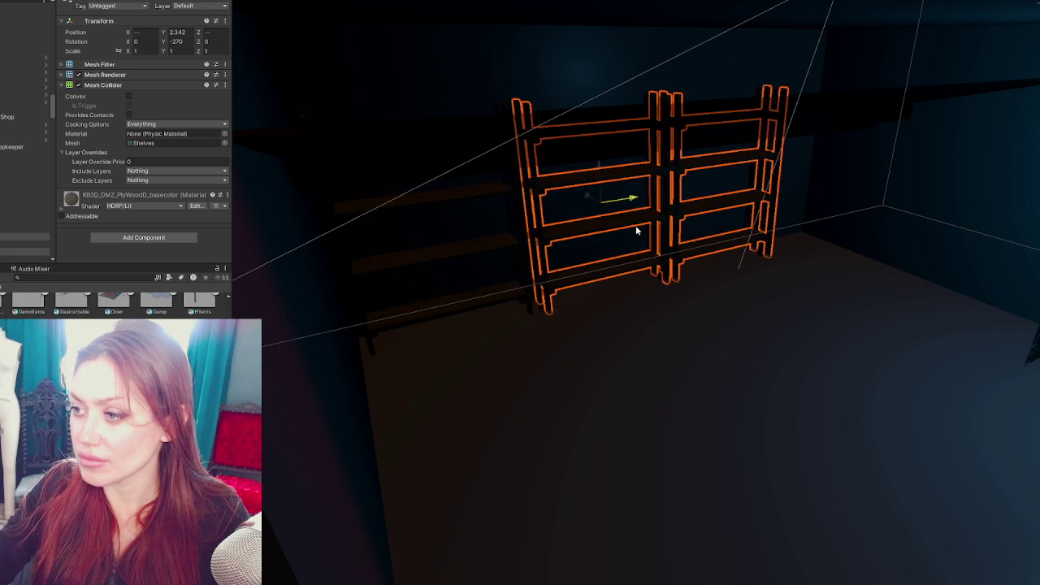
mouse_move(588, 202)
mouse_down()
mouse_move(568, 202)
mouse_move(648, 275)
mouse_move(697, 297)
mouse_up()
mouse_move(944, 348)
mouse_down()
mouse_move(909, 292)
mouse_move(360, 280)
mouse_up()
drag(490, 230, 896, 303)
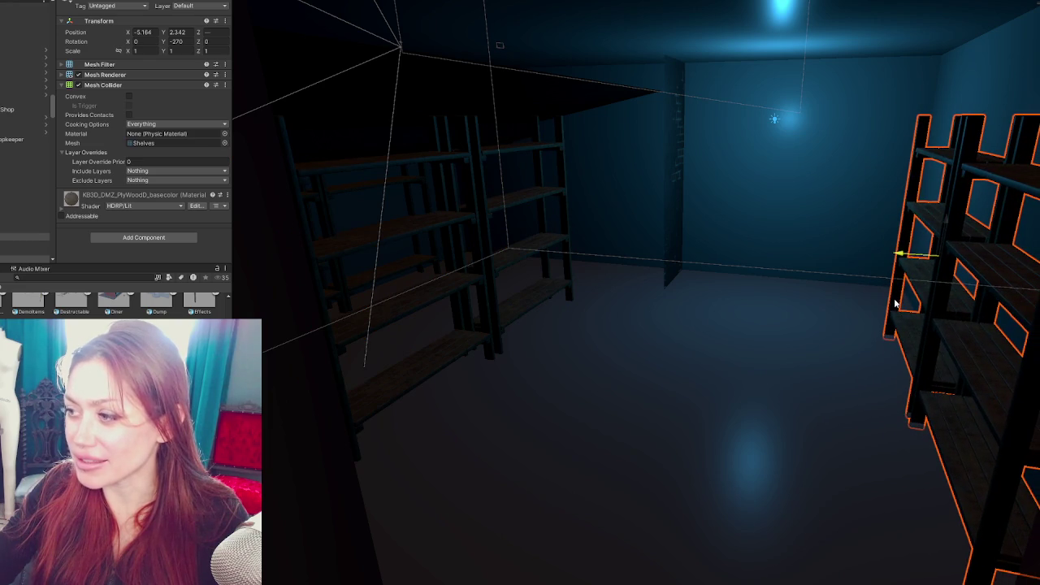
key(f)
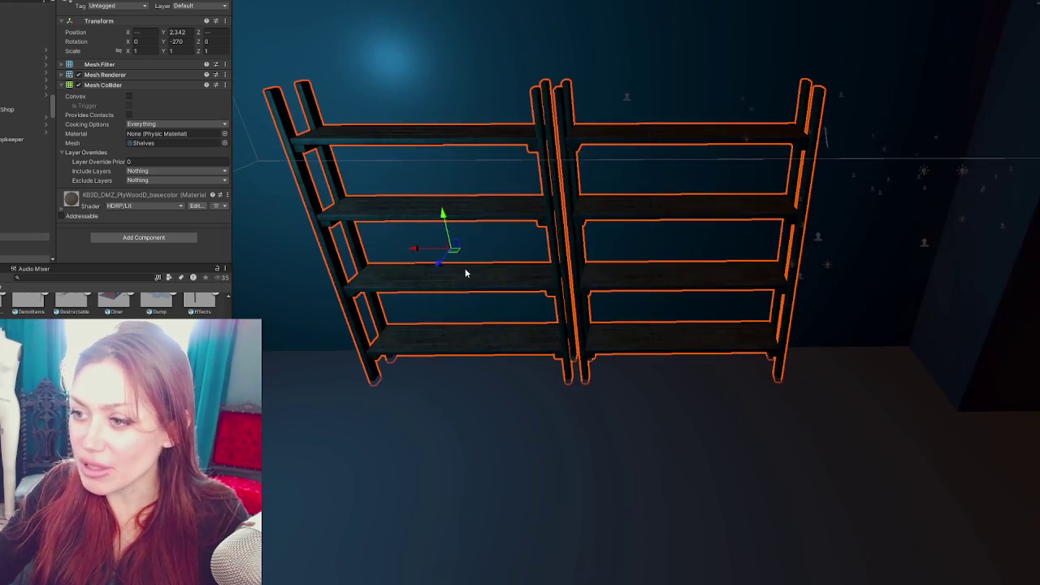
scroll(465, 272, down, 2)
mouse_move(466, 273)
mouse_down()
mouse_move(674, 263)
mouse_move(385, 226)
mouse_up()
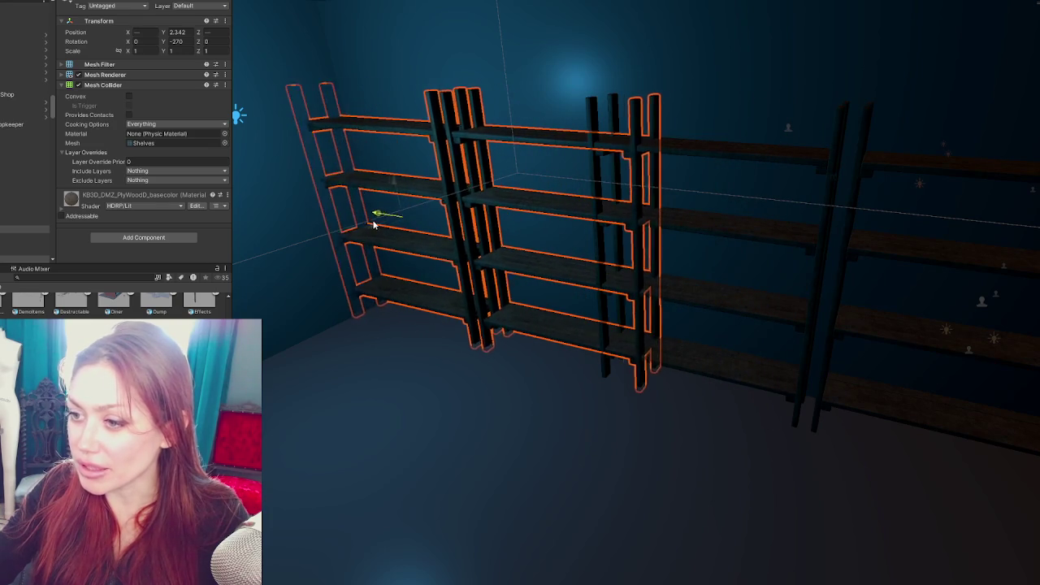
Delete the extra right shelving unit and remove the corner shelf after sliding it along the wall
click(560, 309)
mouse_move(682, 311)
mouse_down()
mouse_move(779, 298)
mouse_move(723, 305)
mouse_move(592, 239)
mouse_up()
key(Delete)
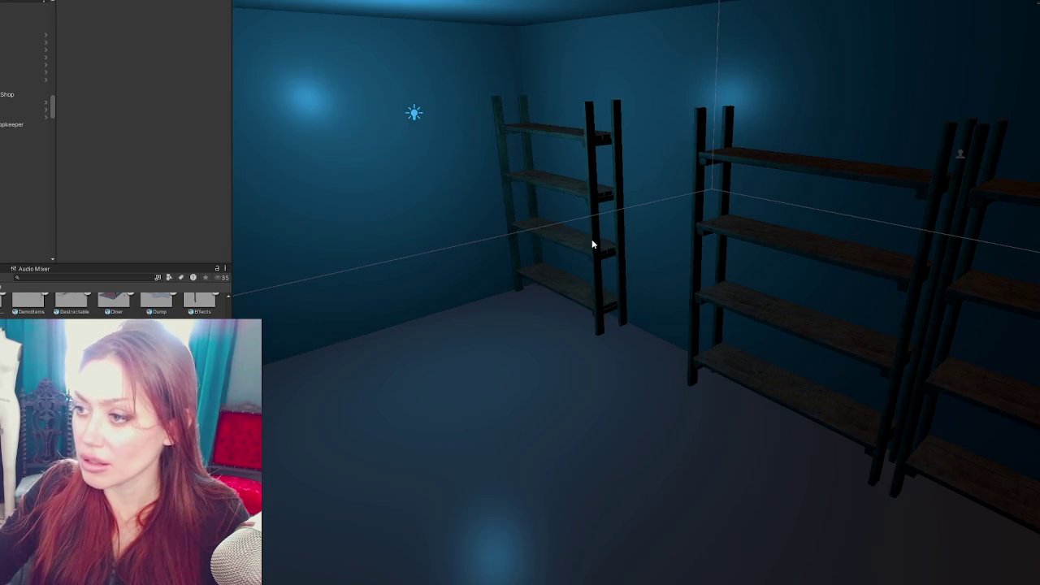
click(552, 225)
mouse_move(540, 209)
mouse_down()
mouse_move(638, 244)
mouse_move(600, 256)
mouse_move(528, 244)
mouse_move(488, 274)
mouse_move(529, 274)
mouse_move(371, 297)
mouse_move(374, 323)
mouse_up()
key(Delete)
drag(474, 299, 520, 300)
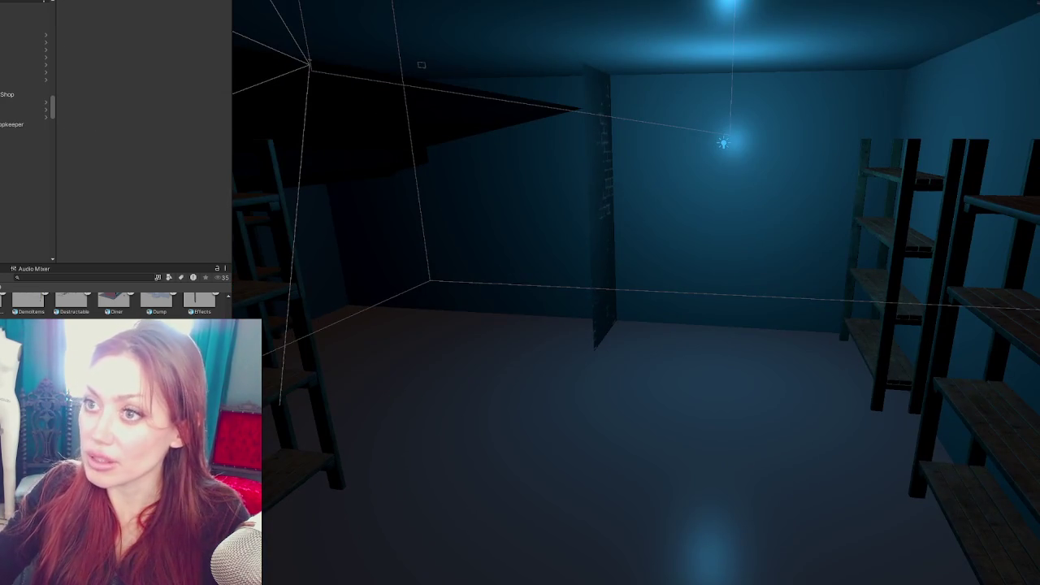
Create a cube from GameObject > 3D Object > Cube, then reselect and delete it
click(17, 3)
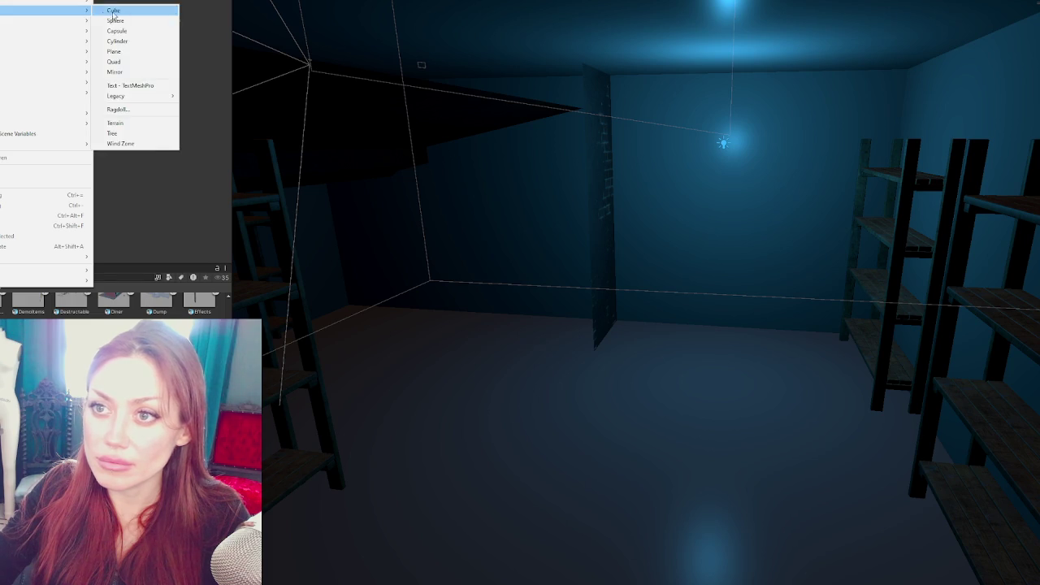
click(114, 9)
click(758, 184)
click(731, 283)
key(Delete)
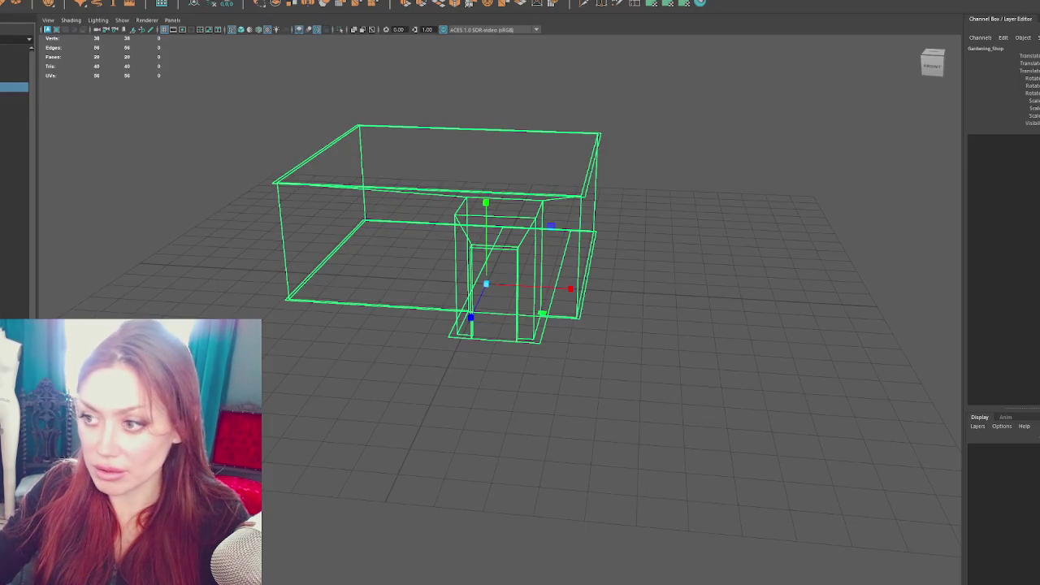
Move the small cube pCube1 left and scale it into a long box
alt+drag(574, 266, 453, 209)
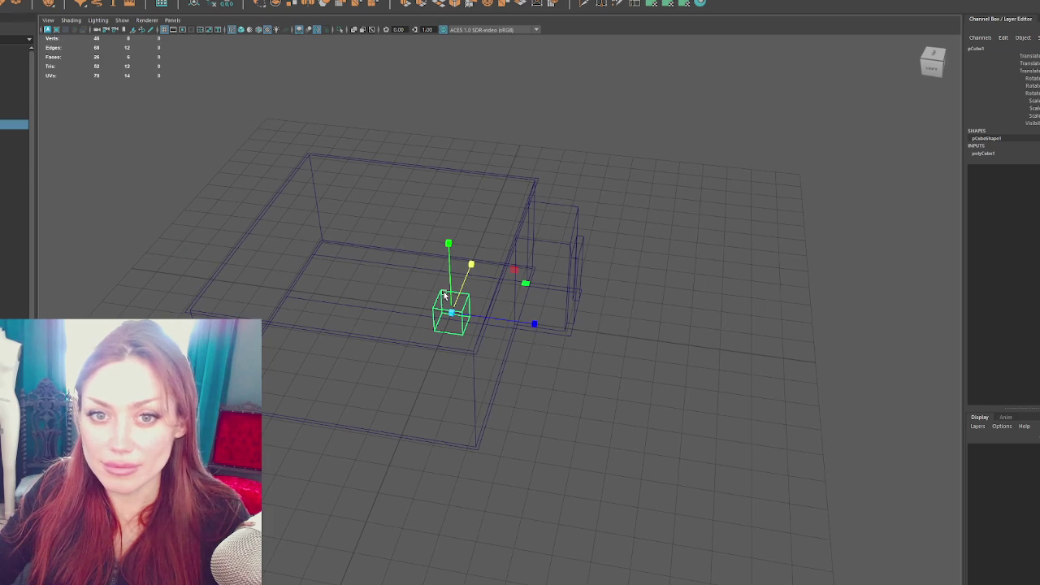
key(w)
drag(484, 315, 377, 300)
key(r)
drag(370, 252, 407, 207)
drag(366, 303, 365, 257)
Check the long box in textured and wireframe display, then shift it right and forward
key(f)
mouse_move(590, 284)
mouse_down()
mouse_move(478, 262)
mouse_move(501, 272)
mouse_move(506, 219)
mouse_up()
key(6)
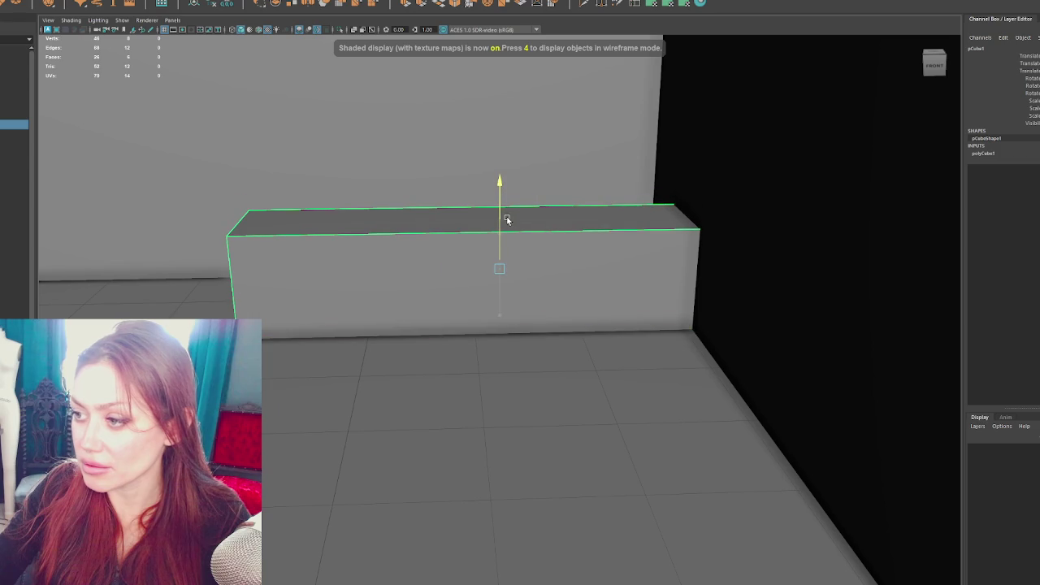
scroll(428, 273, up, 10)
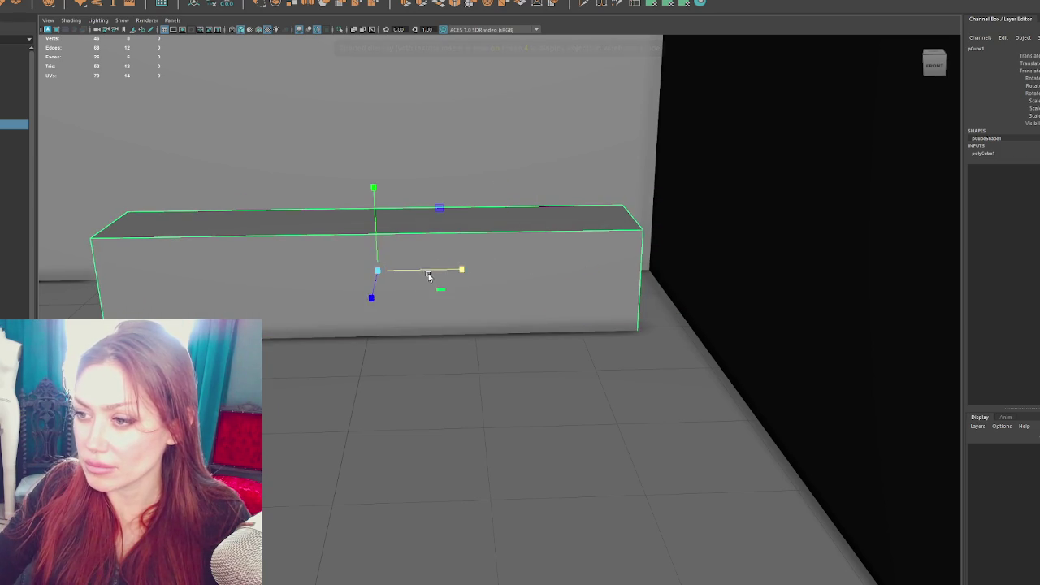
scroll(433, 274, down, 8)
scroll(523, 289, up, 8)
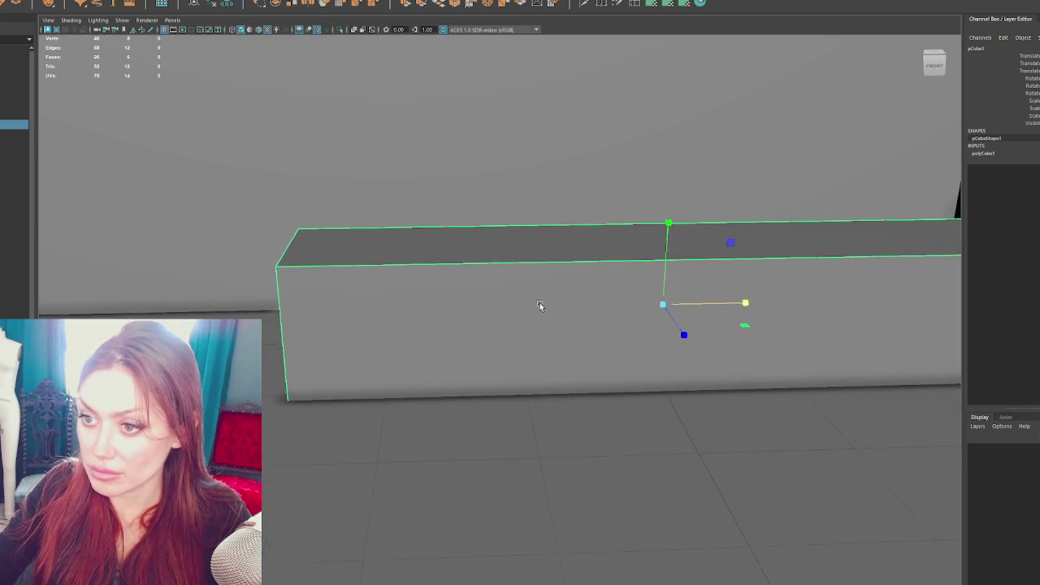
key(4)
scroll(505, 290, down, 10)
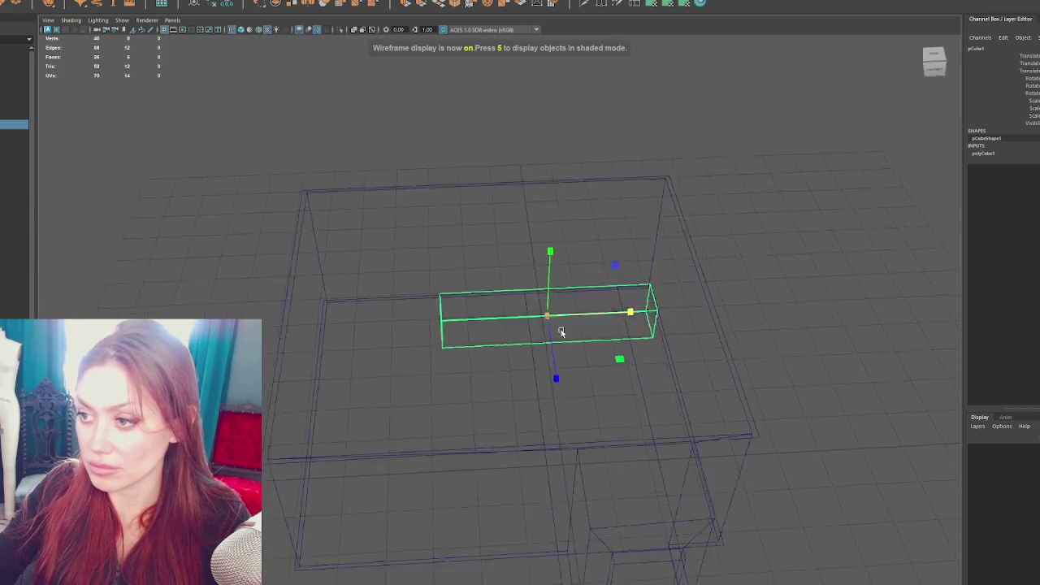
mouse_move(556, 316)
mouse_down()
mouse_move(615, 309)
mouse_move(598, 363)
mouse_move(599, 349)
mouse_move(571, 369)
mouse_move(588, 361)
mouse_move(526, 346)
mouse_up()
Duplicate the long box and rotate the copy a quarter turn about its vertical axis
key(ctrl+d)
key(e)
mouse_move(548, 400)
mouse_down()
mouse_move(437, 406)
mouse_move(520, 403)
mouse_move(464, 418)
mouse_move(492, 385)
mouse_move(490, 397)
mouse_move(488, 372)
mouse_move(484, 394)
mouse_move(494, 379)
mouse_up()
key(w)
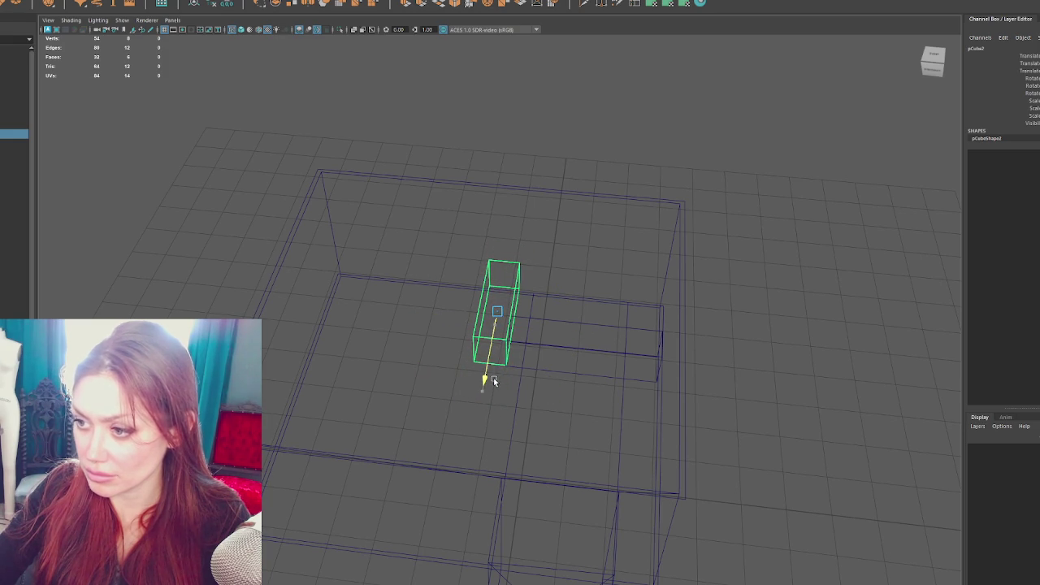
click(458, 193)
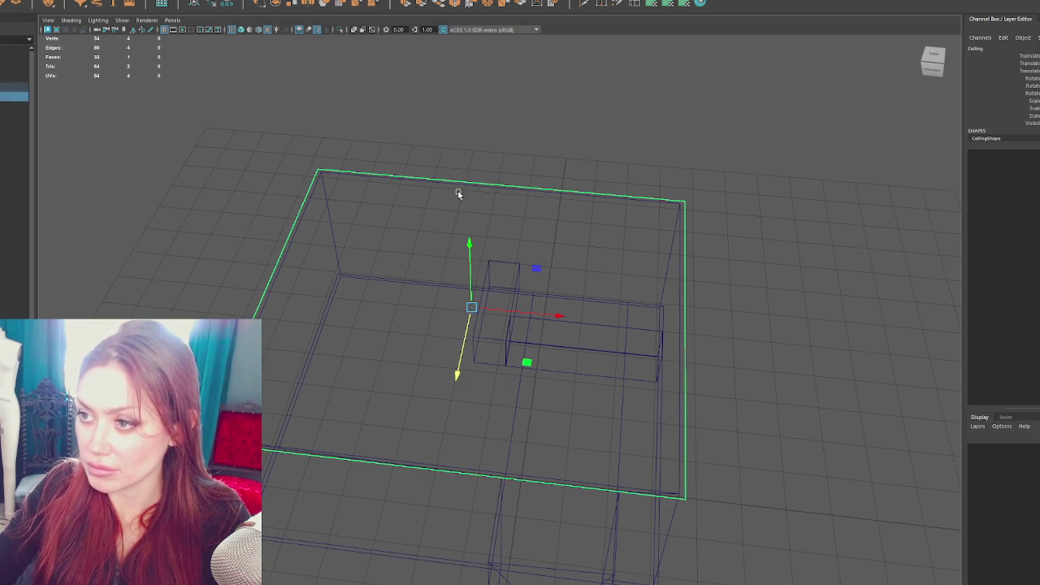
click(460, 186)
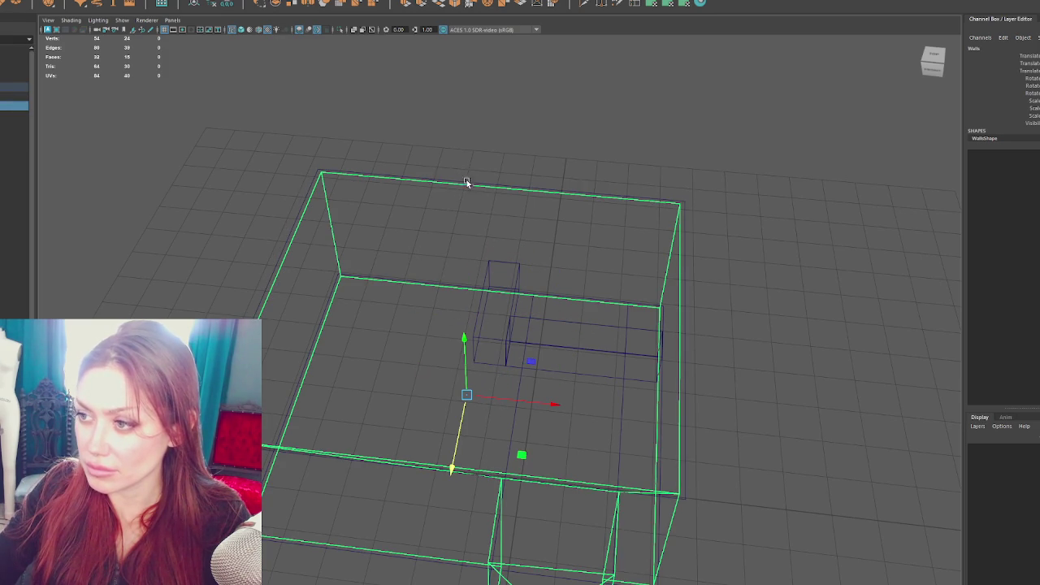
right_click(622, 143)
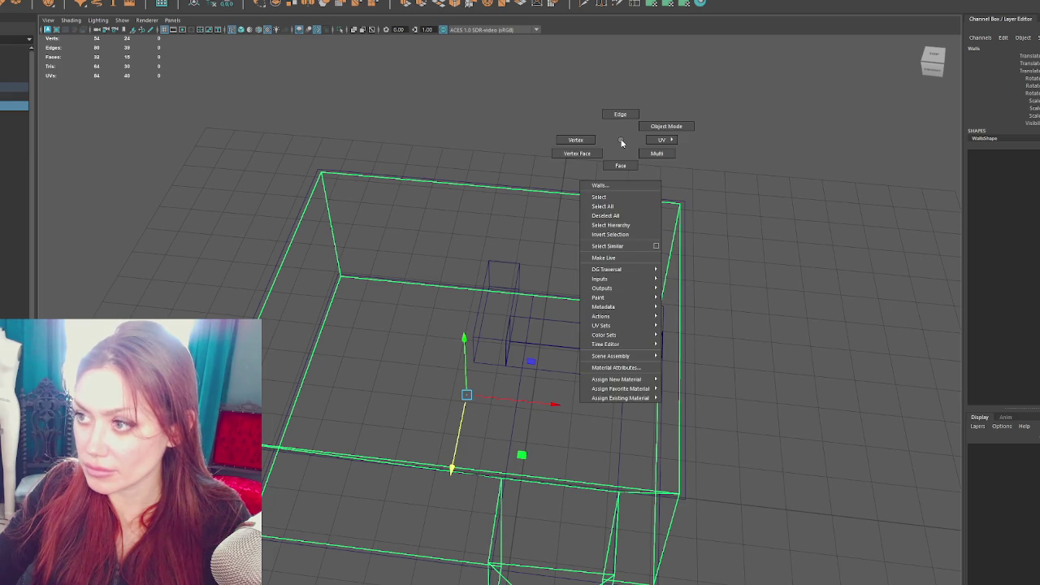
right_click(499, 130)
click(497, 148)
click(446, 241)
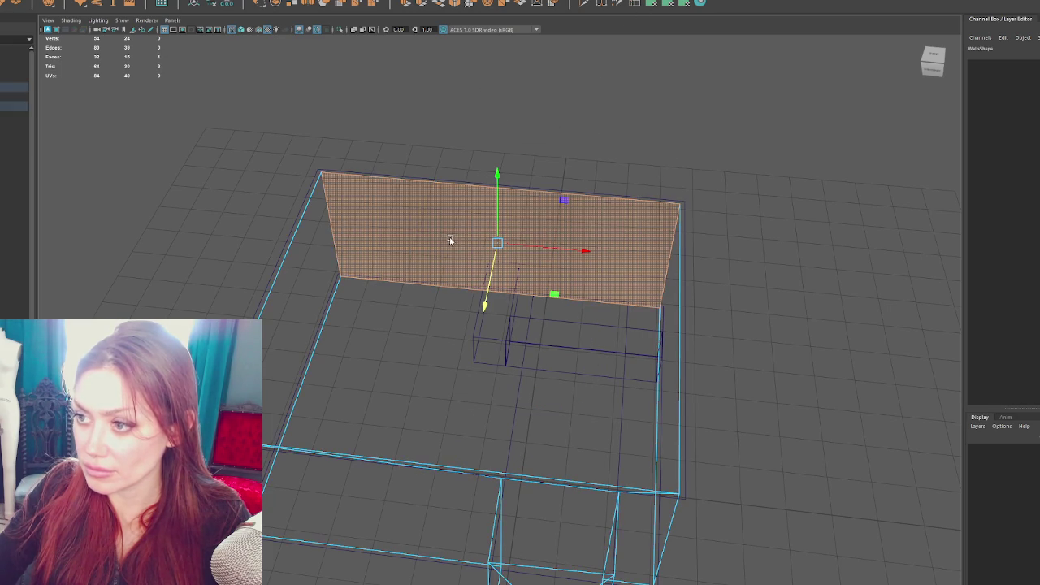
key(ctrl+e)
drag(564, 248, 504, 244)
click(493, 223)
drag(568, 248, 430, 243)
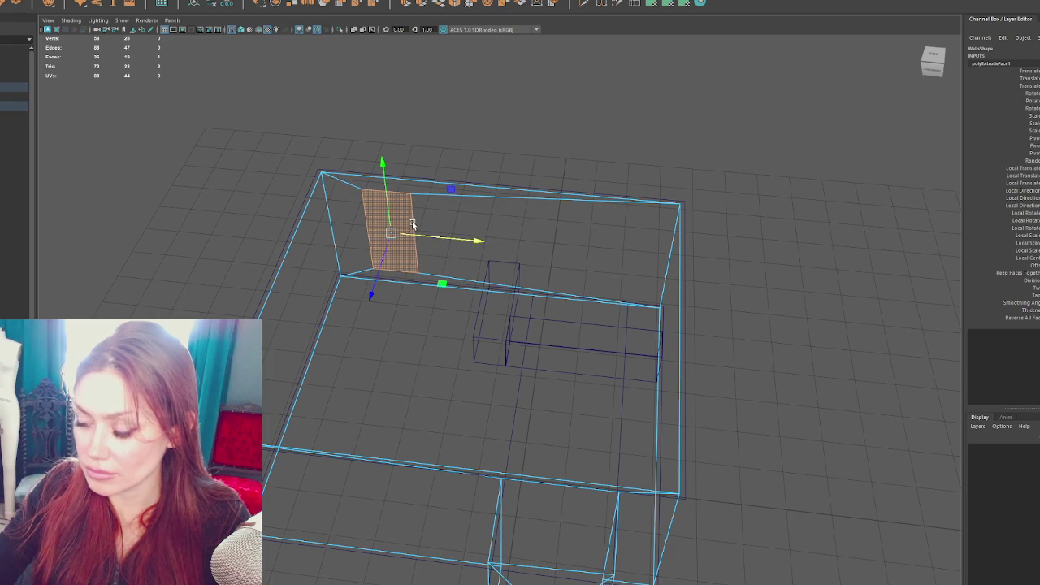
click(407, 279)
mouse_move(428, 252)
mouse_down()
mouse_move(361, 284)
mouse_move(390, 262)
mouse_up()
click(386, 197)
mouse_move(386, 198)
alt+mouse_down()
mouse_move(443, 301)
mouse_move(506, 252)
alt+mouse_up()
click(402, 234)
drag(396, 195, 396, 210)
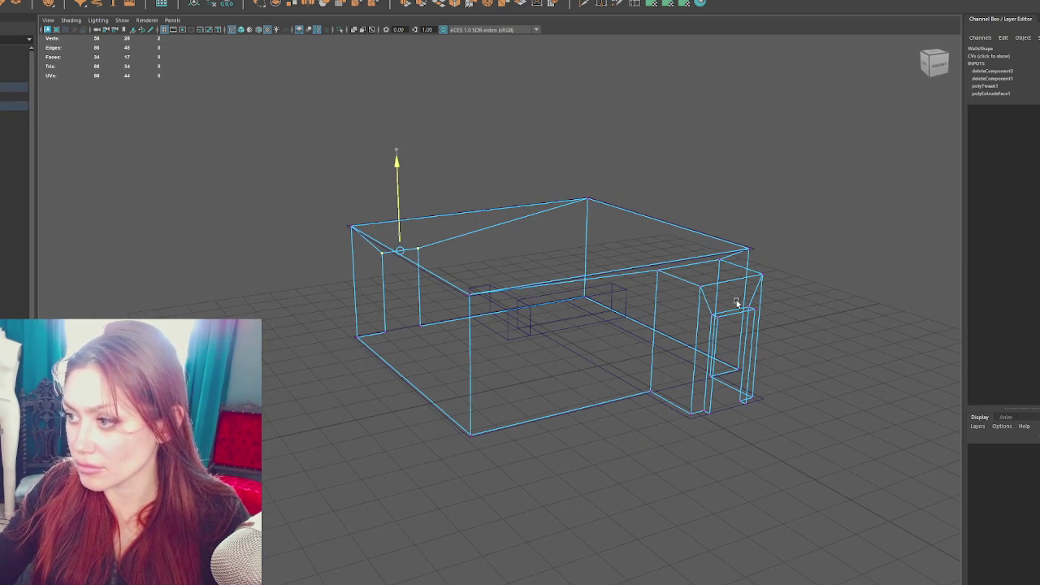
alt+drag(521, 279, 487, 290)
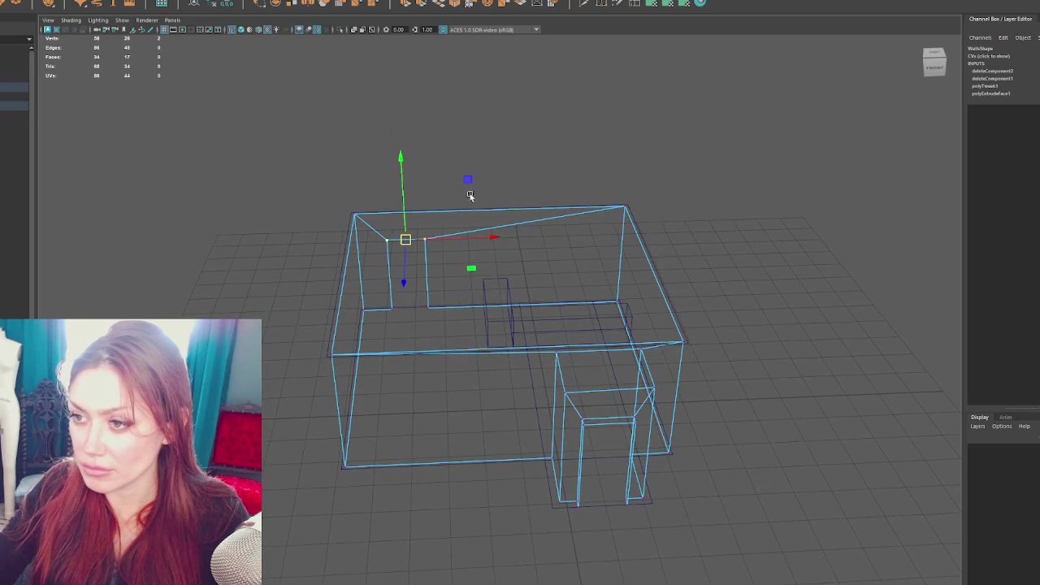
click(487, 155)
mouse_move(487, 155)
alt+mouse_down()
mouse_move(467, 185)
mouse_move(539, 197)
mouse_move(605, 185)
alt+mouse_up()
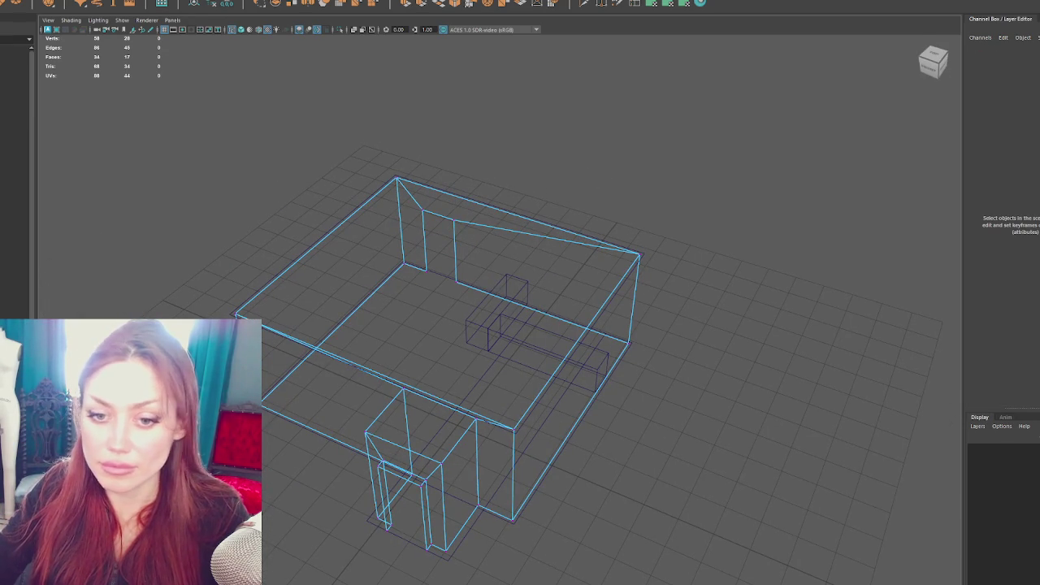
Select the Ceiling mesh in shaded mode and assign a checker shader to preview its UVs
click(462, 200)
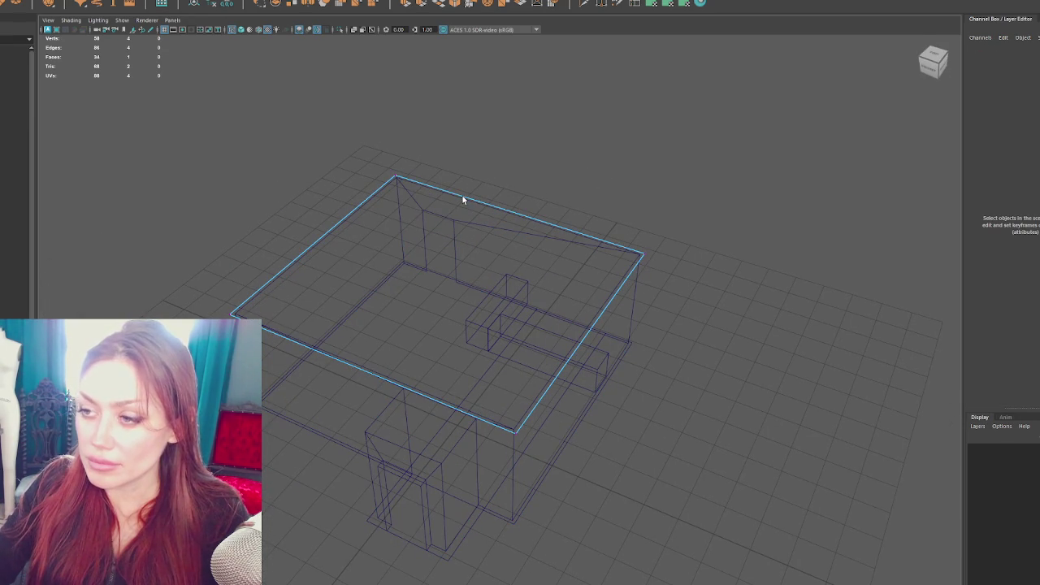
right_click(589, 106)
click(642, 86)
click(234, 316)
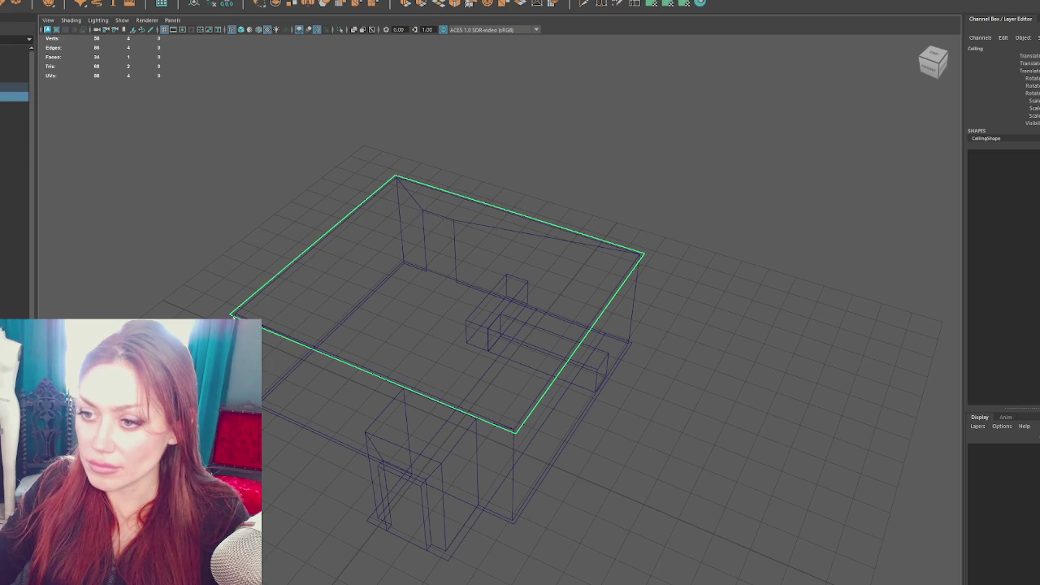
key(5)
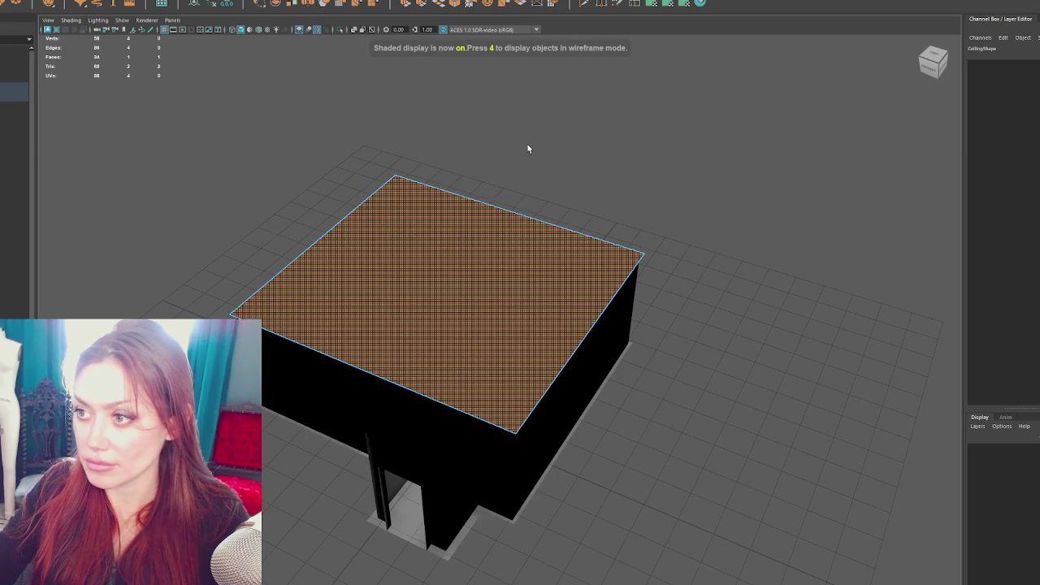
key(F8)
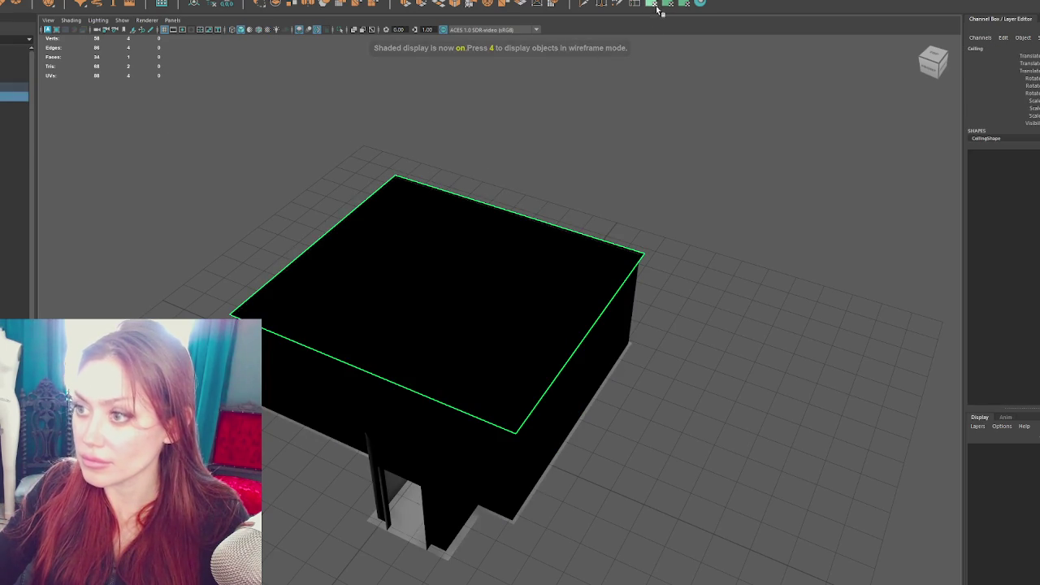
click(259, 3)
click(301, 6)
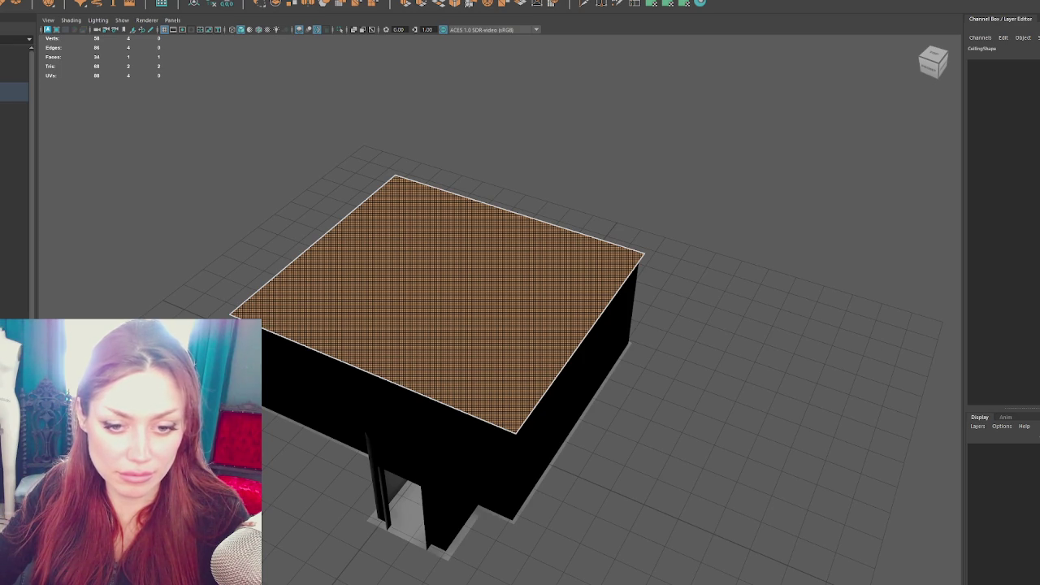
Apply planar UV projections to the Walls mesh, including the side wall
click(649, 305)
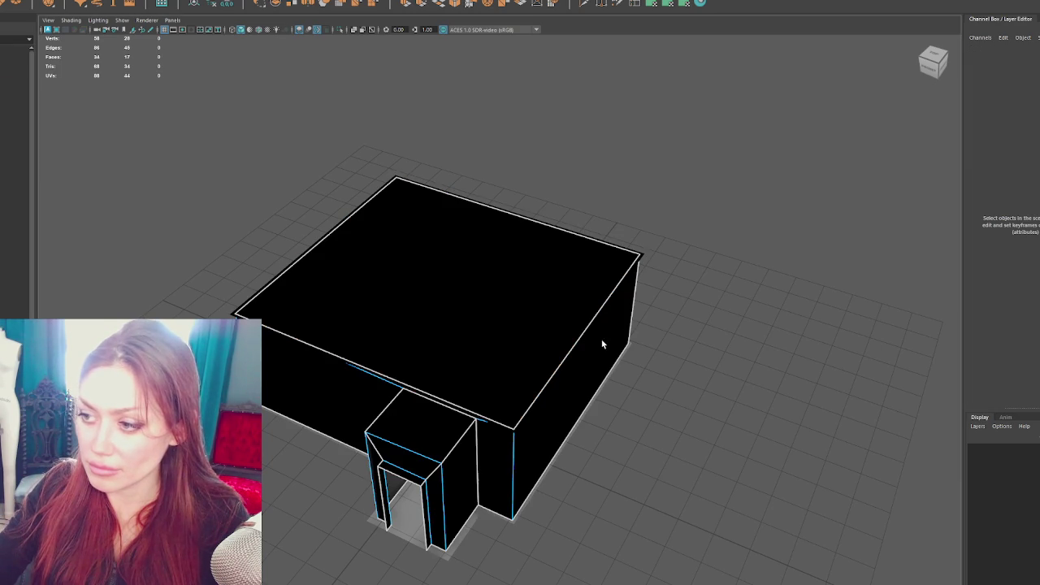
click(323, 357)
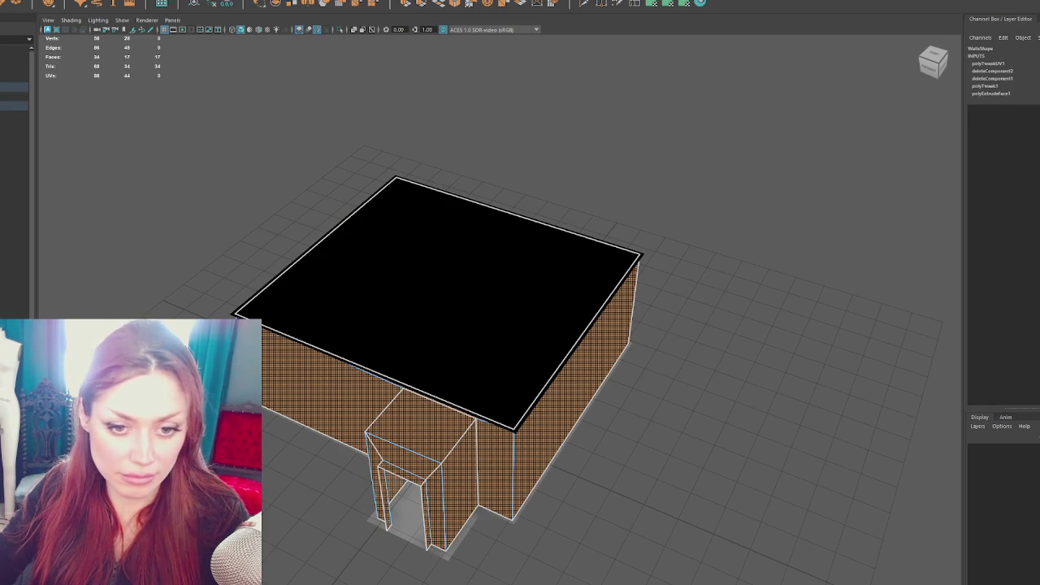
click(686, 4)
drag(840, 236, 780, 214)
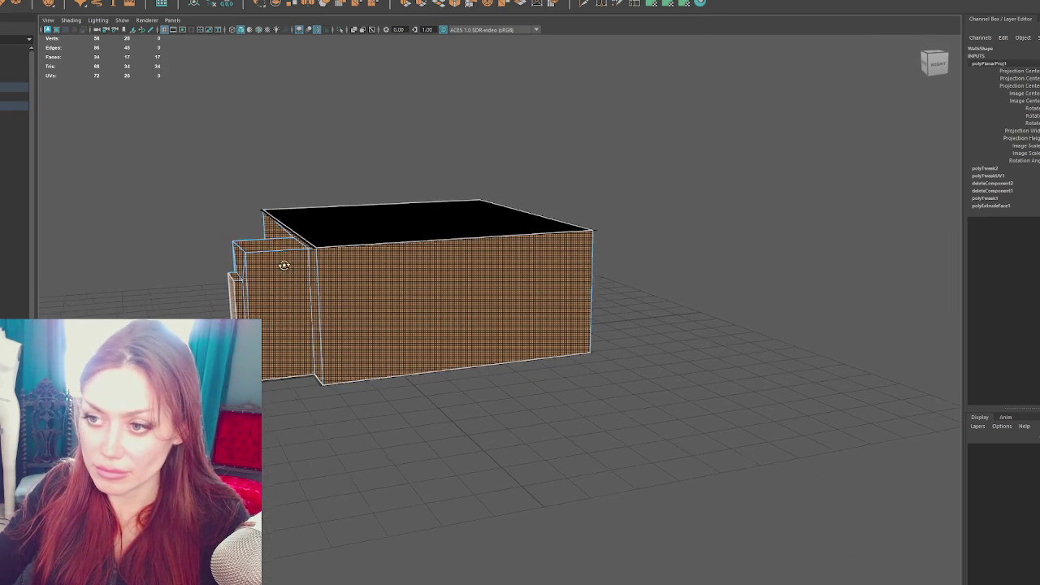
drag(288, 268, 262, 212)
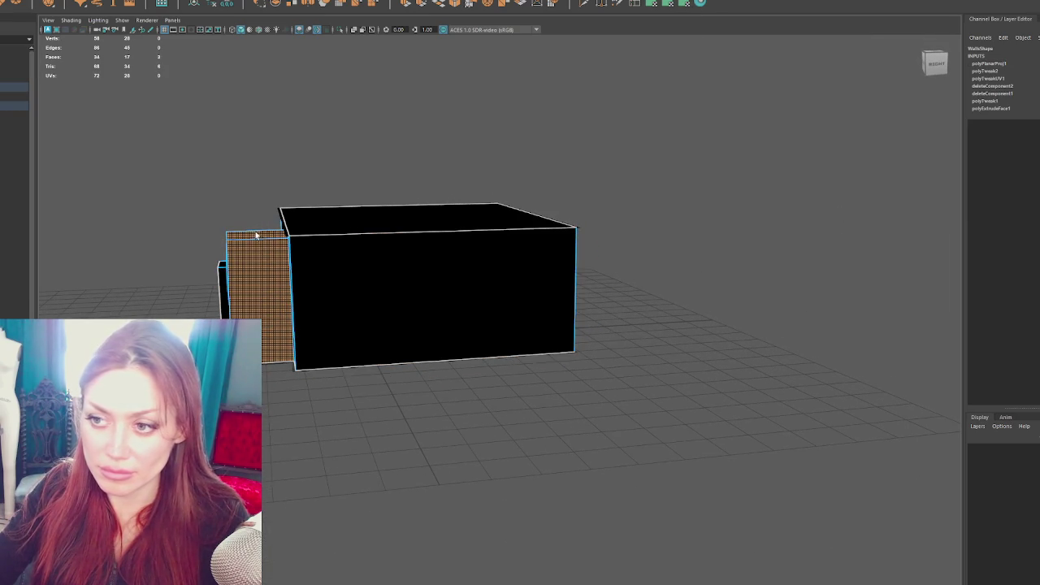
click(687, 4)
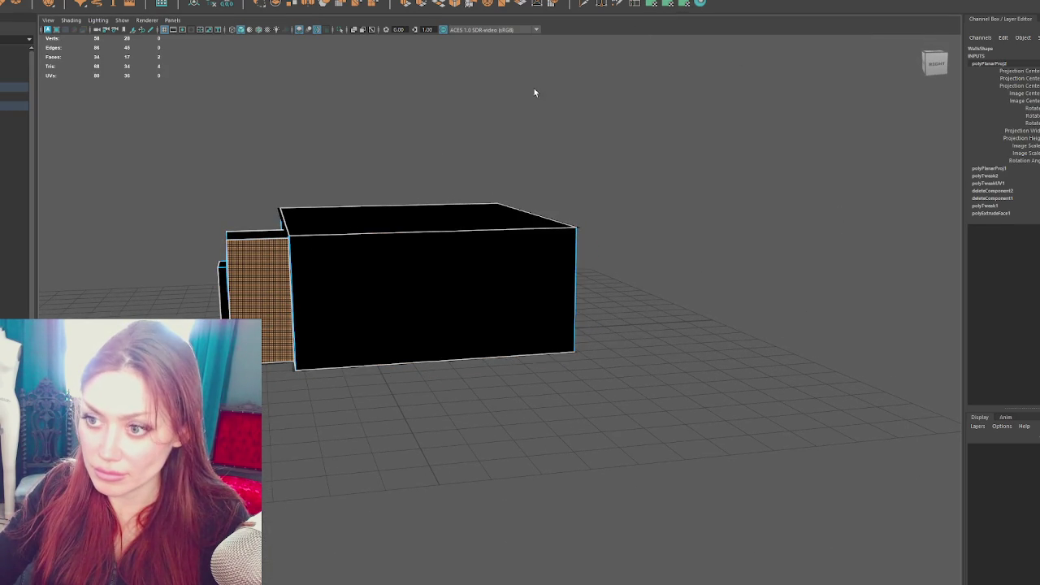
mouse_move(302, 248)
mouse_down()
mouse_move(509, 290)
mouse_move(668, 293)
mouse_up()
Cut the front wall UV seams along selected edges, then unfold and lay out the wall UVs
right_click(601, 281)
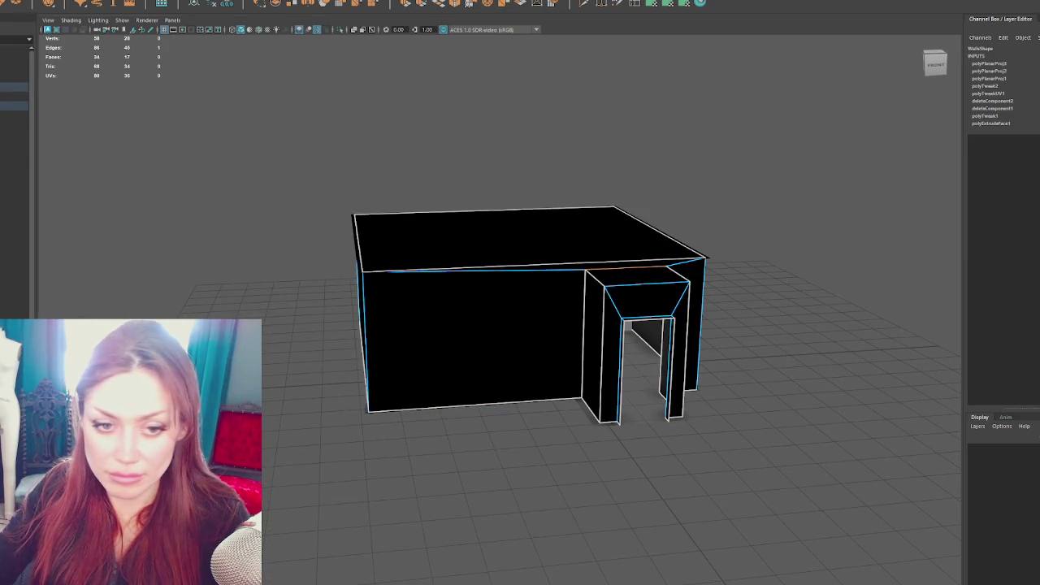
click(471, 337)
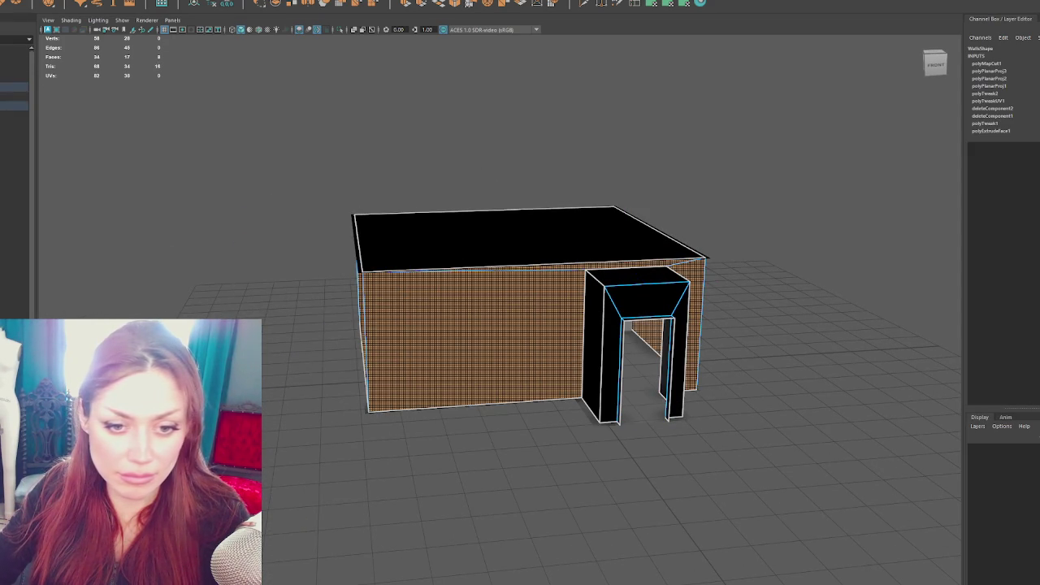
mouse_move(467, 333)
mouse_down()
mouse_move(627, 327)
mouse_move(666, 309)
mouse_up()
right_click(688, 293)
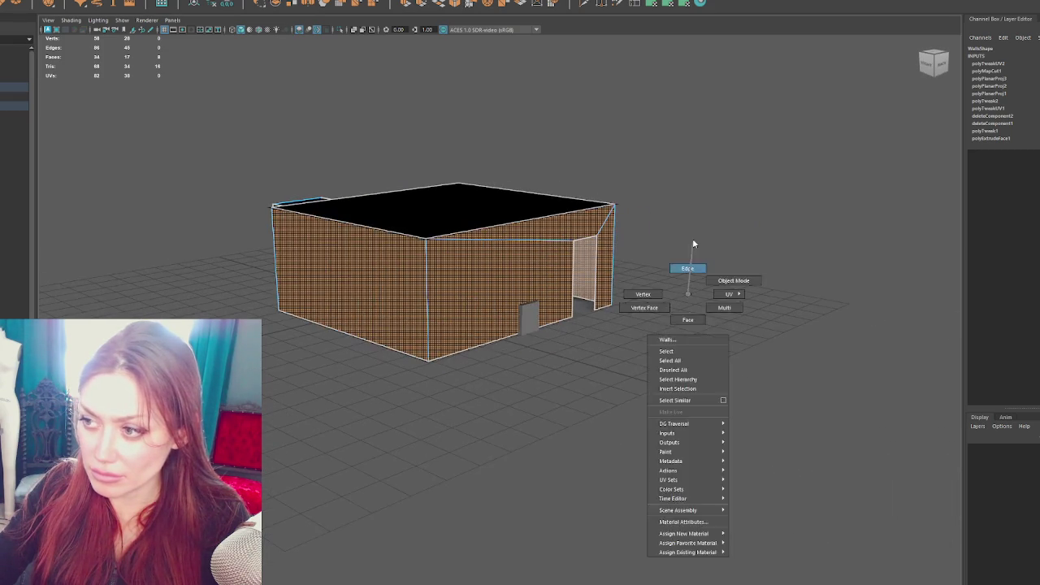
click(689, 271)
key(ctrl+x)
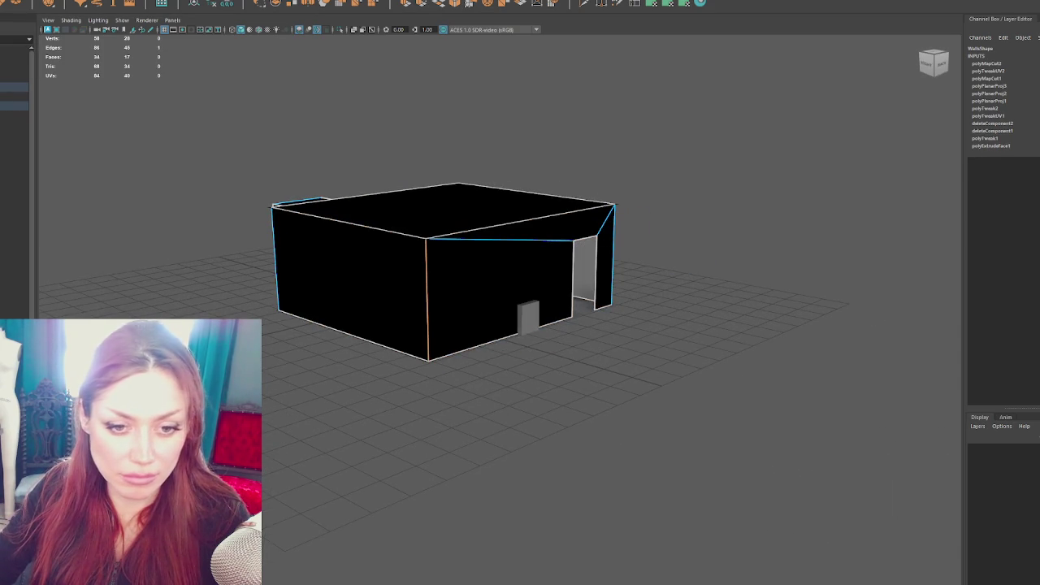
key(ctrl+u)
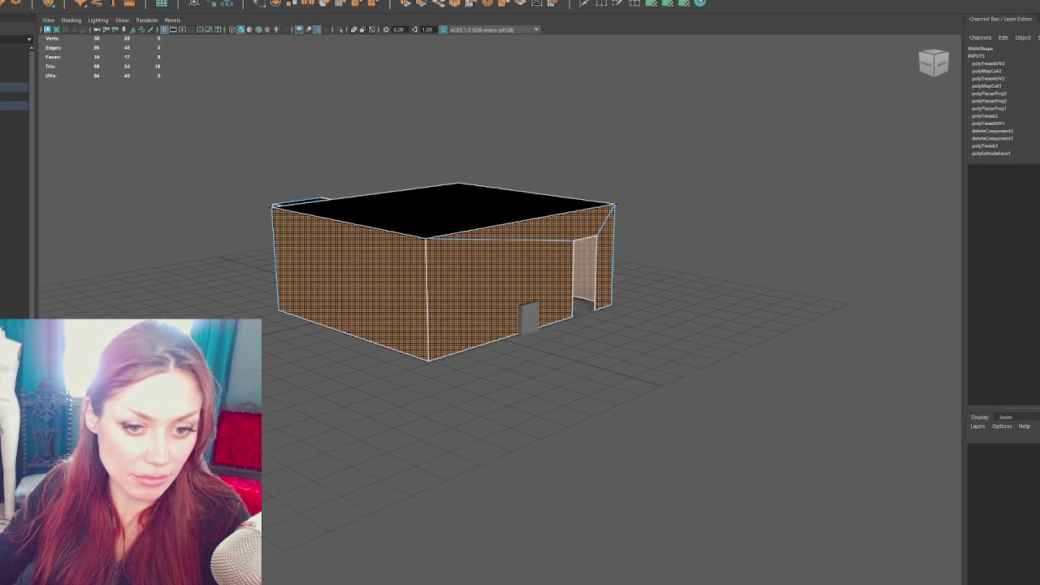
key(ctrl+l)
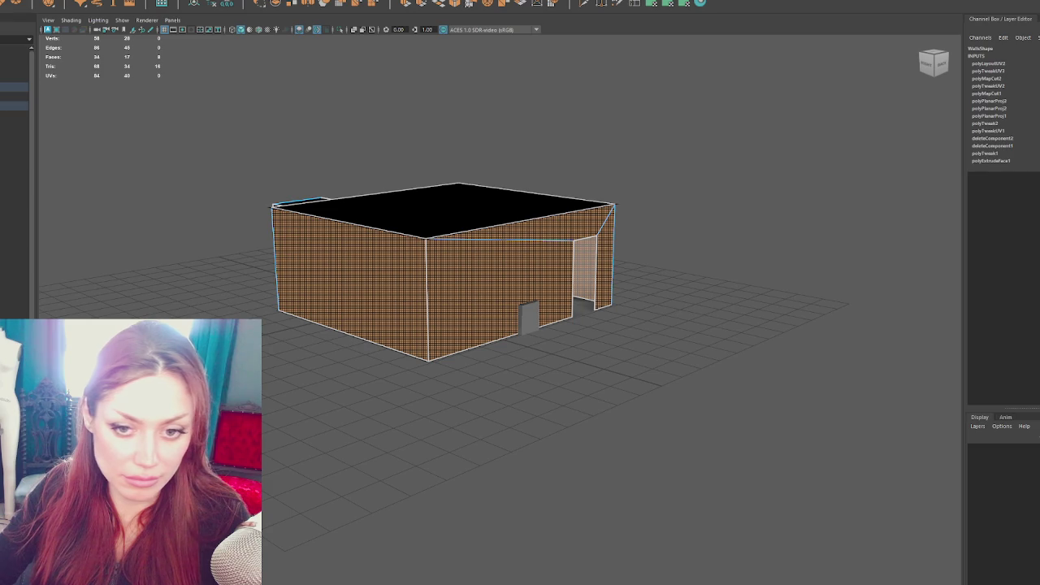
Raise the doorway's top face up to the wall top and planar-project its UVs
key(w)
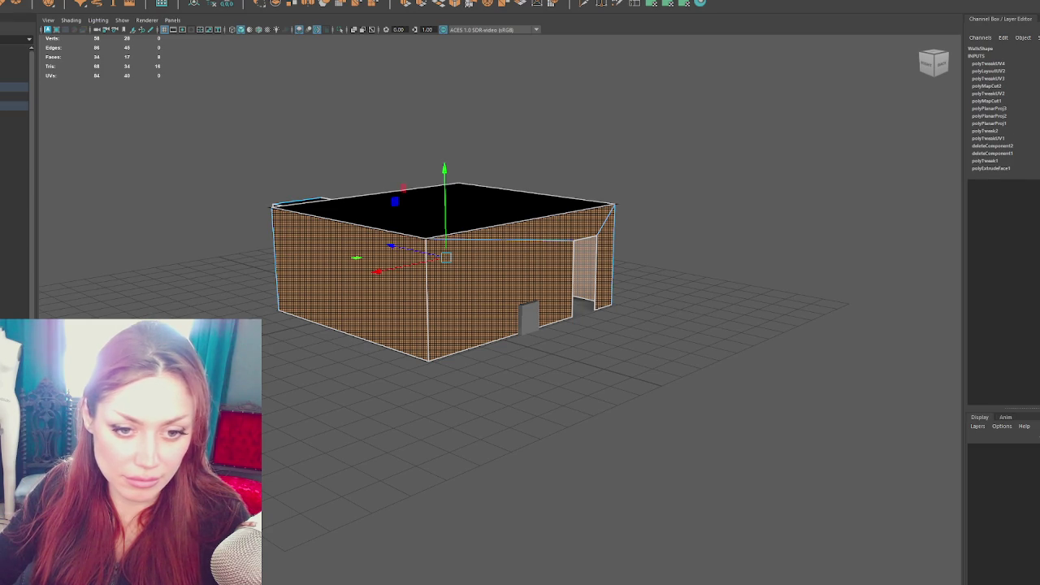
drag(373, 341, 277, 340)
click(611, 366)
drag(611, 366, 593, 301)
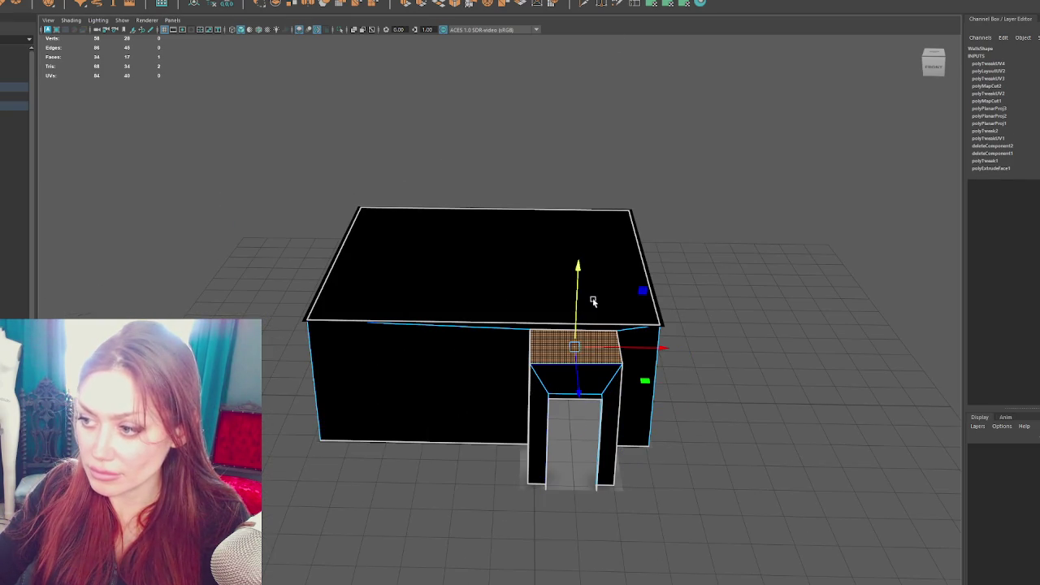
click(666, 7)
Planar-project UVs for the doorway lintel and both jamb faces, then return to object selection
click(574, 378)
shift+click(539, 422)
shift+click(616, 398)
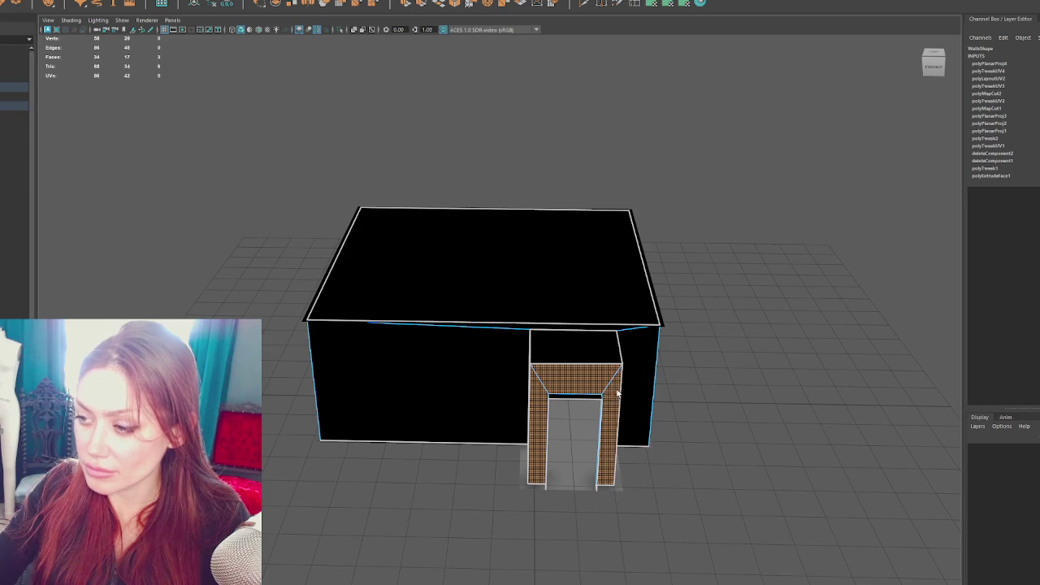
click(648, 6)
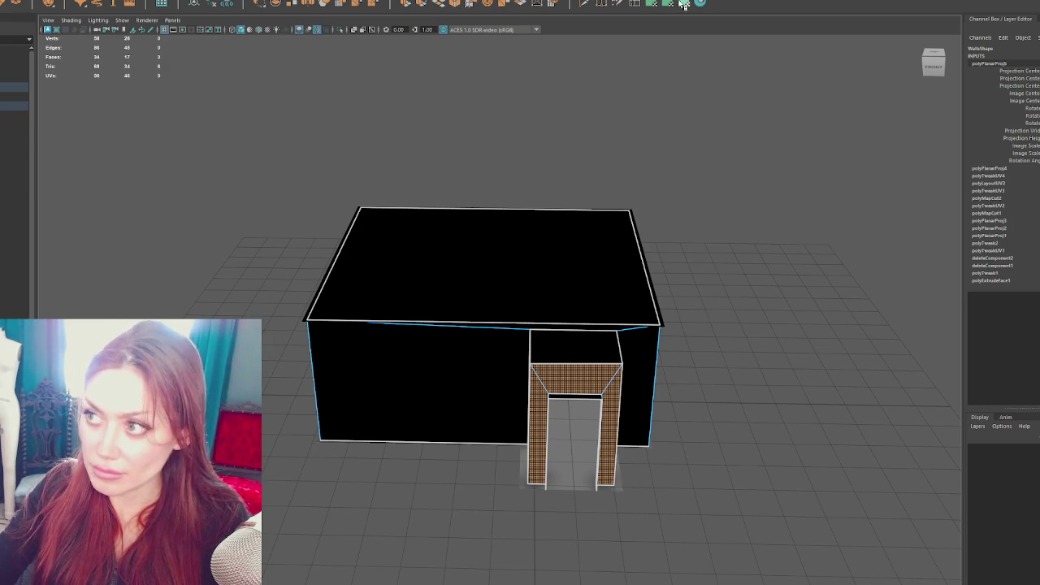
key(w)
mouse_move(278, 436)
mouse_down()
mouse_move(360, 441)
mouse_move(411, 422)
mouse_move(154, 288)
mouse_up()
right_click(154, 288)
click(197, 269)
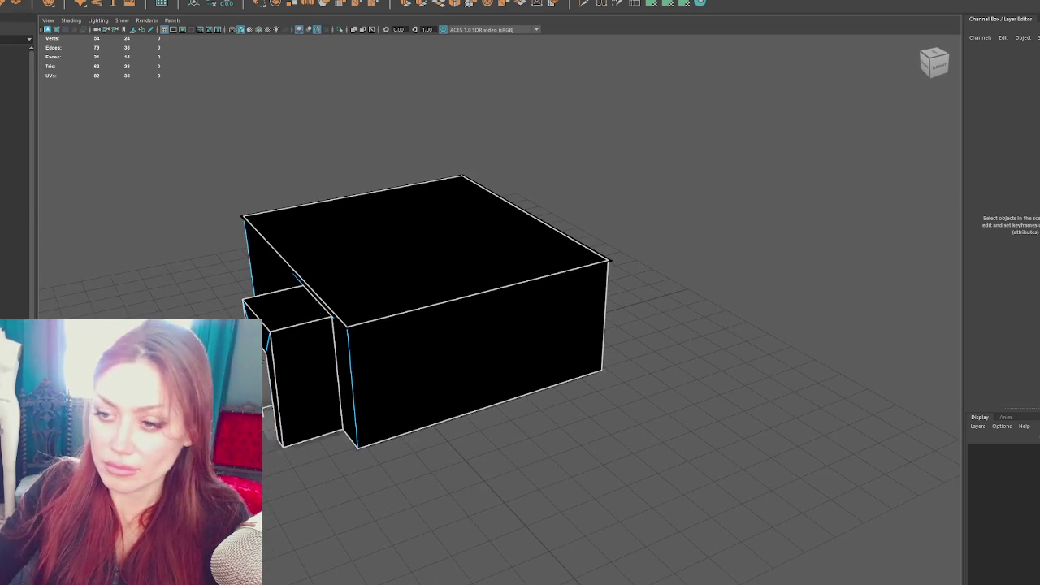
Select all faces of the small entrance box in wireframe and lay out their UVs
click(175, 214)
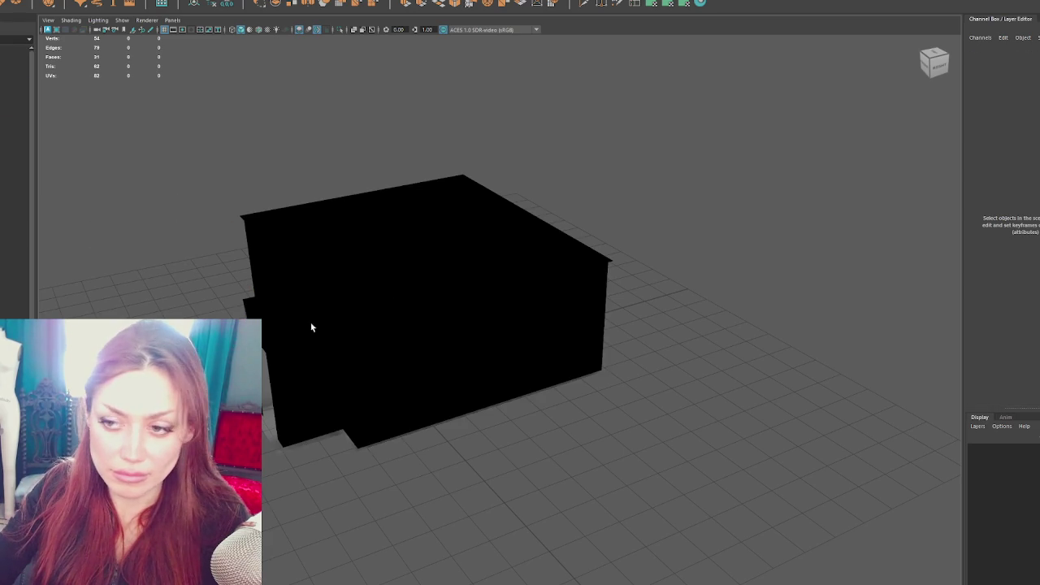
click(273, 336)
key(F11)
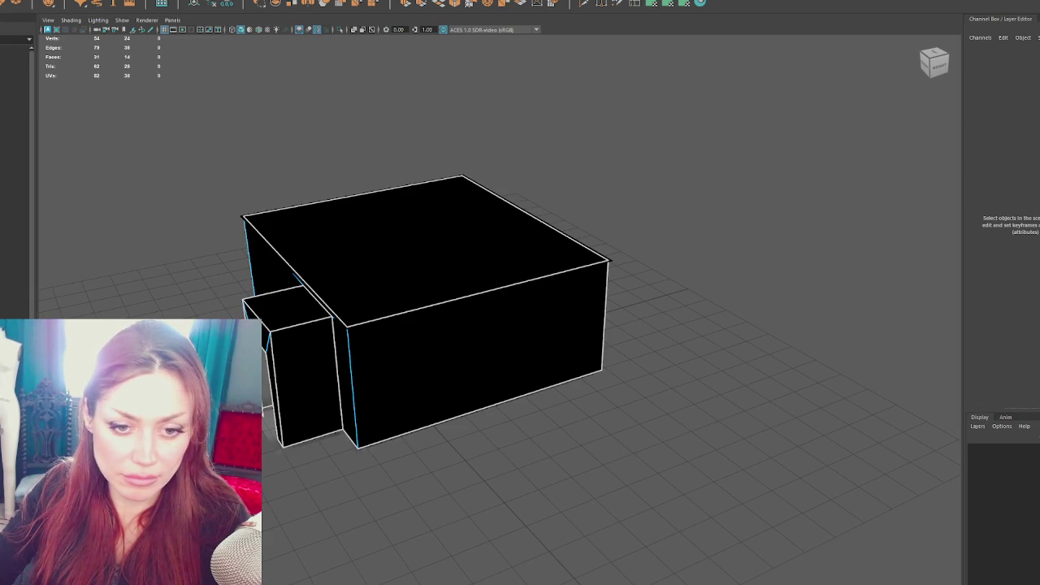
click(281, 348)
key(w)
shift+click(304, 382)
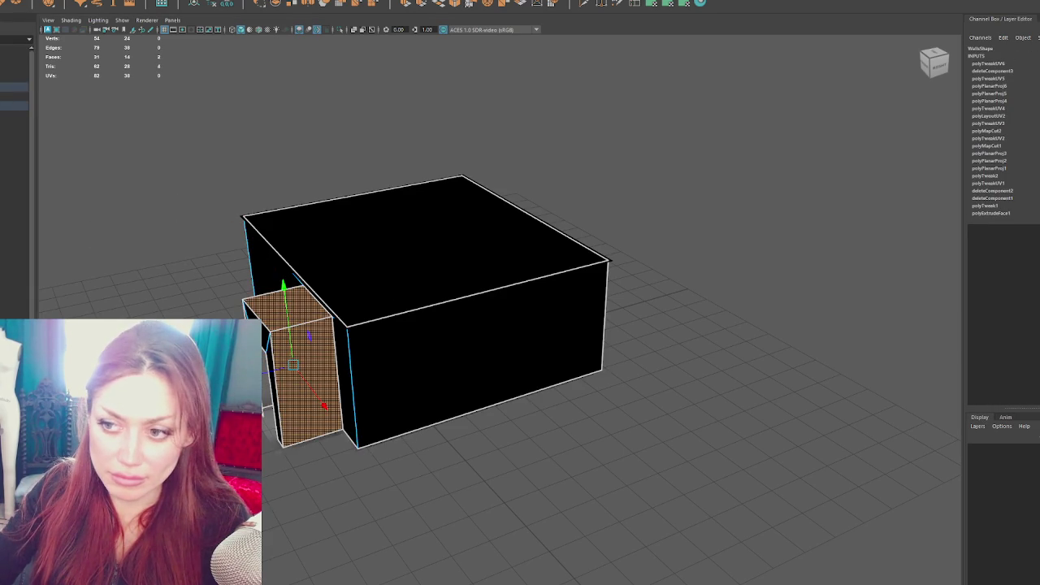
click(281, 348)
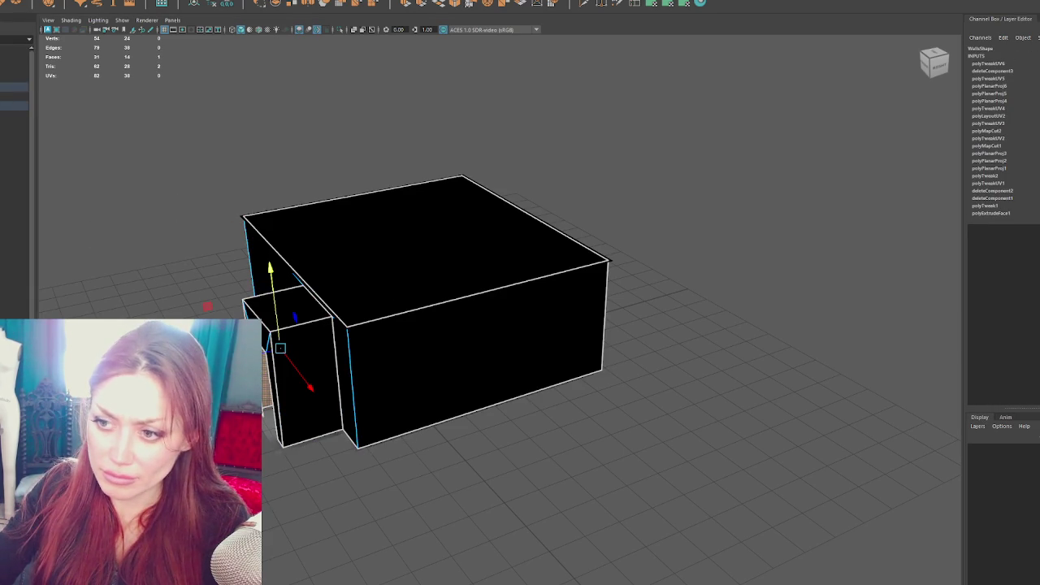
key(4)
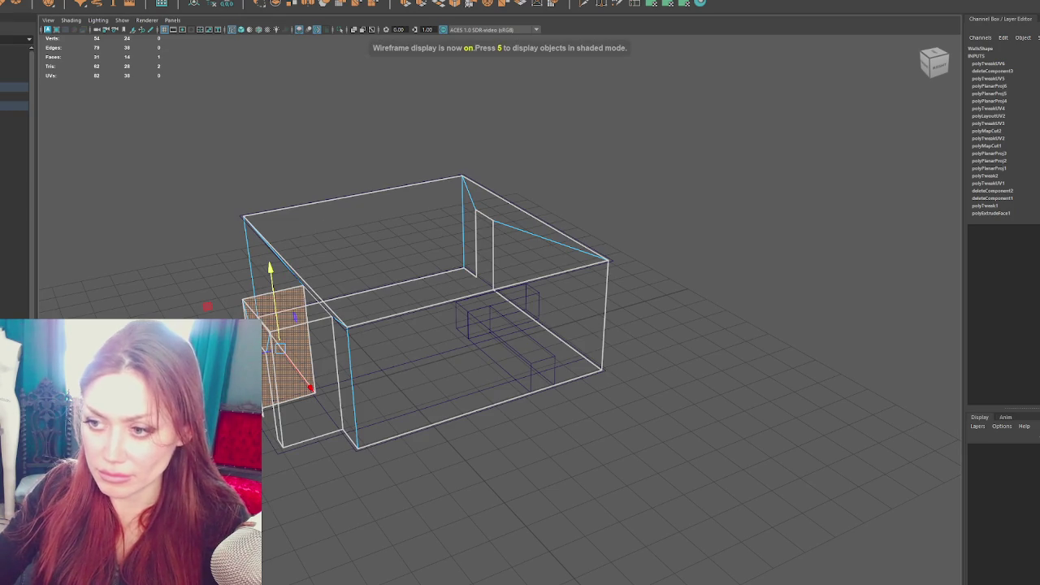
shift+click(317, 382)
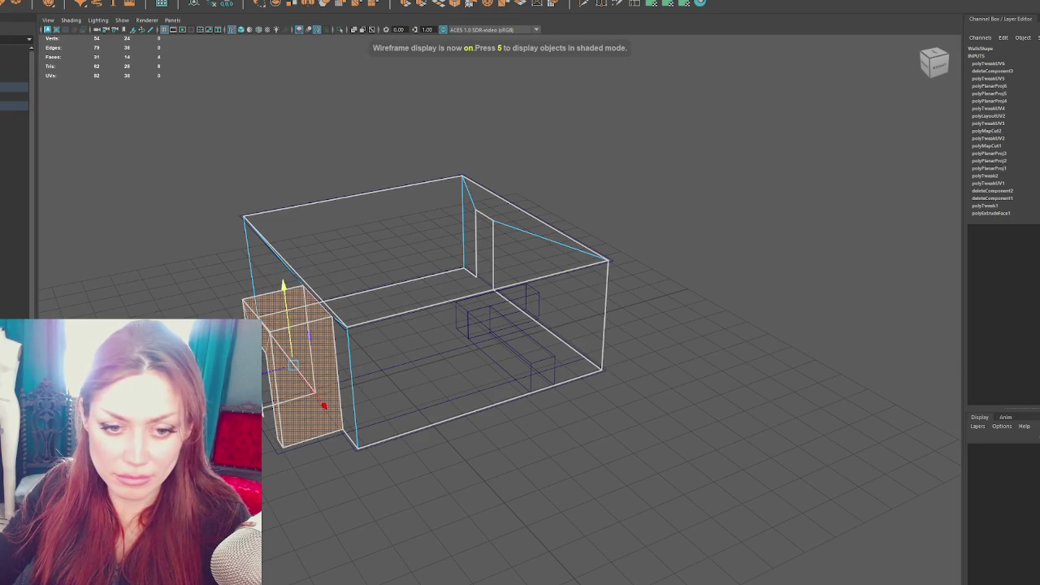
click(731, 487)
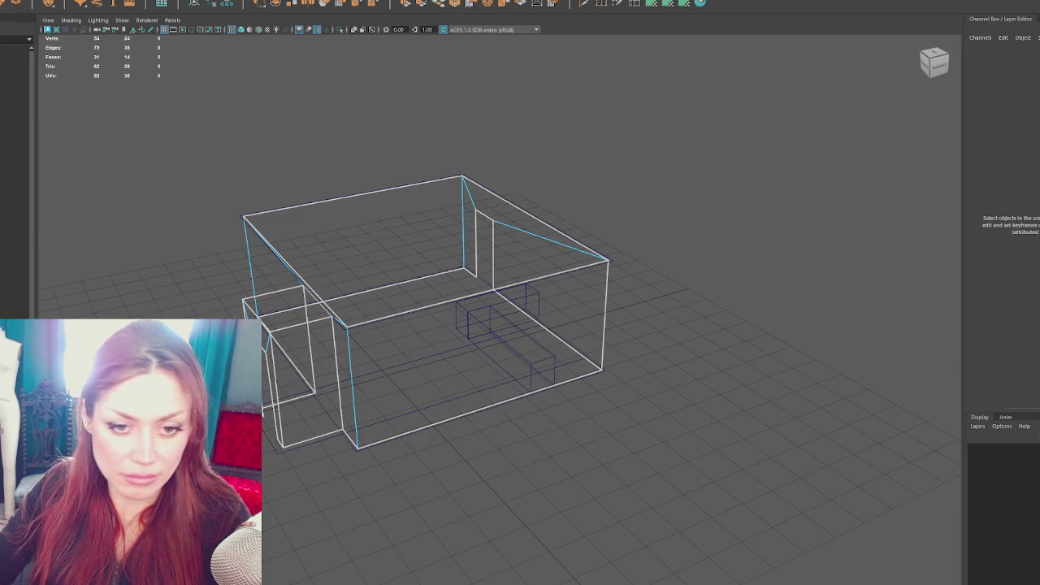
click(305, 350)
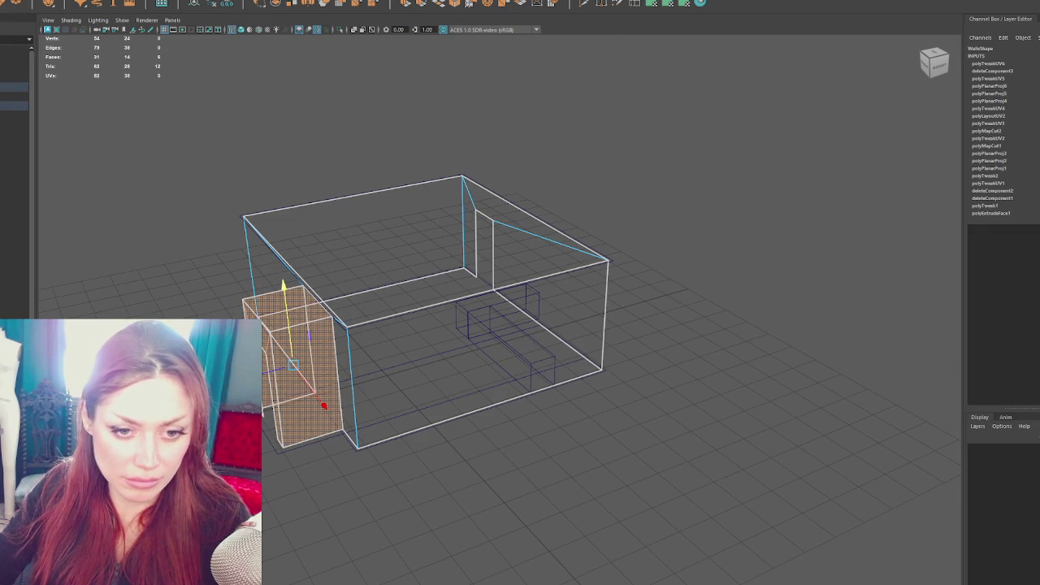
key(g)
key(g)
key(g)
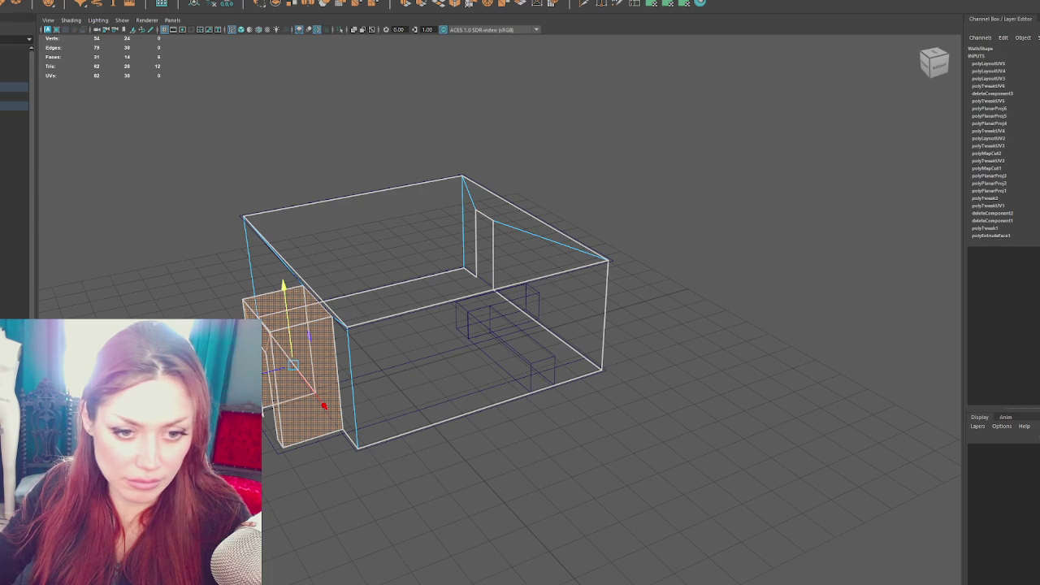
Lay out UVs for the small box's side, front and top faces individually
click(280, 341)
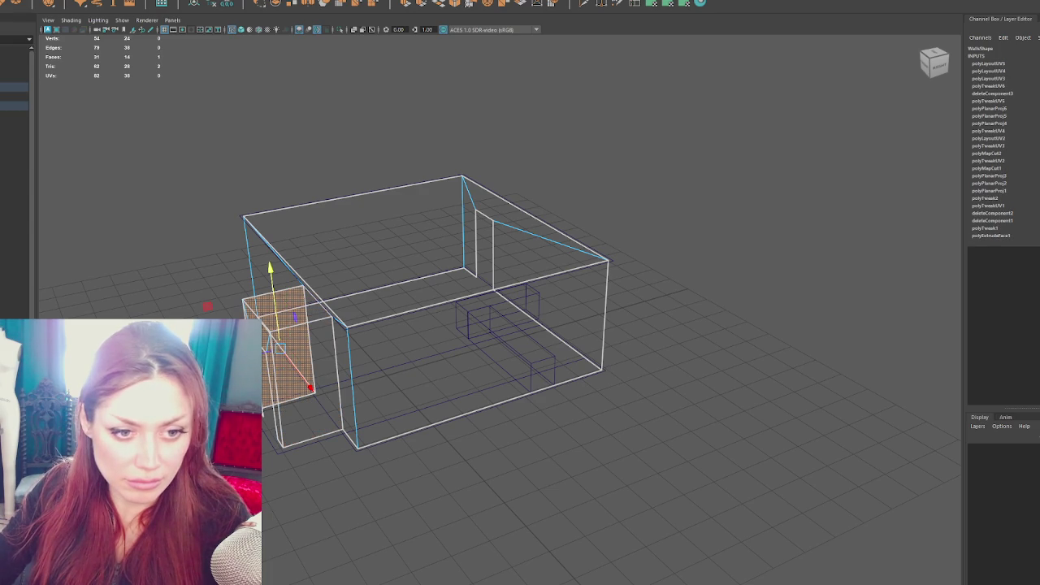
key(F10)
click(278, 291)
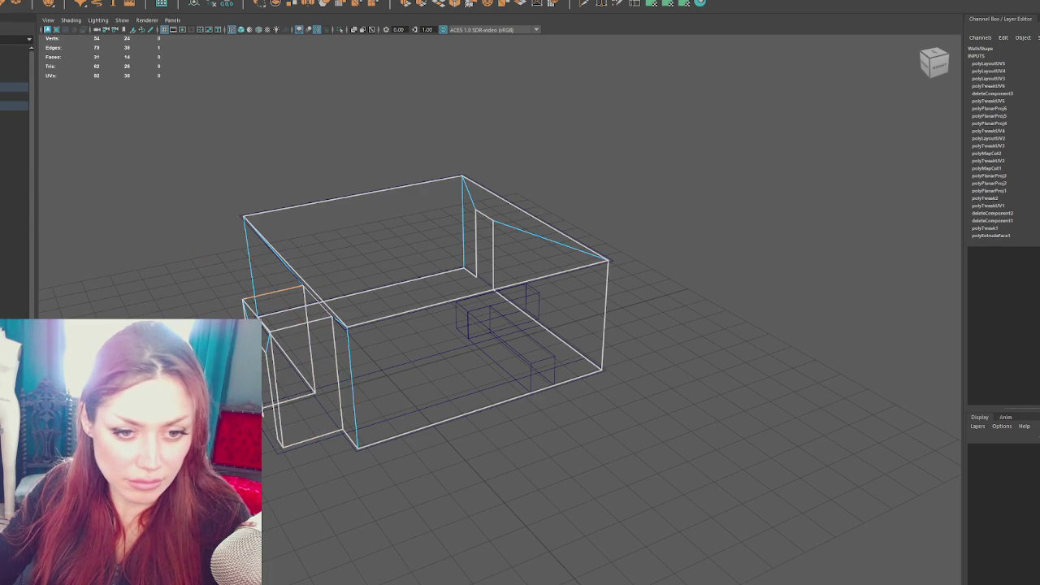
key(F11)
click(309, 382)
key(g)
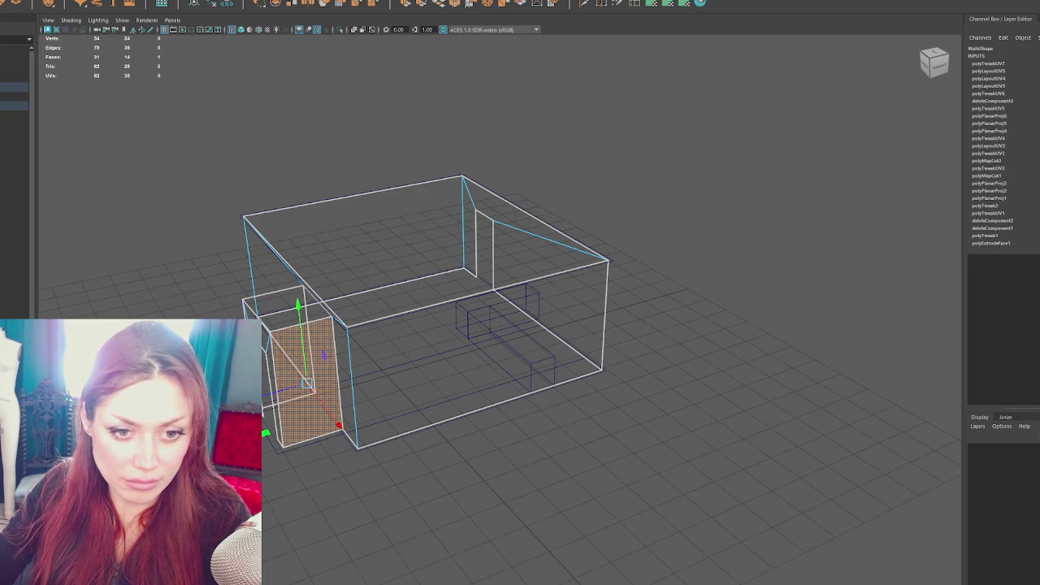
key(F8)
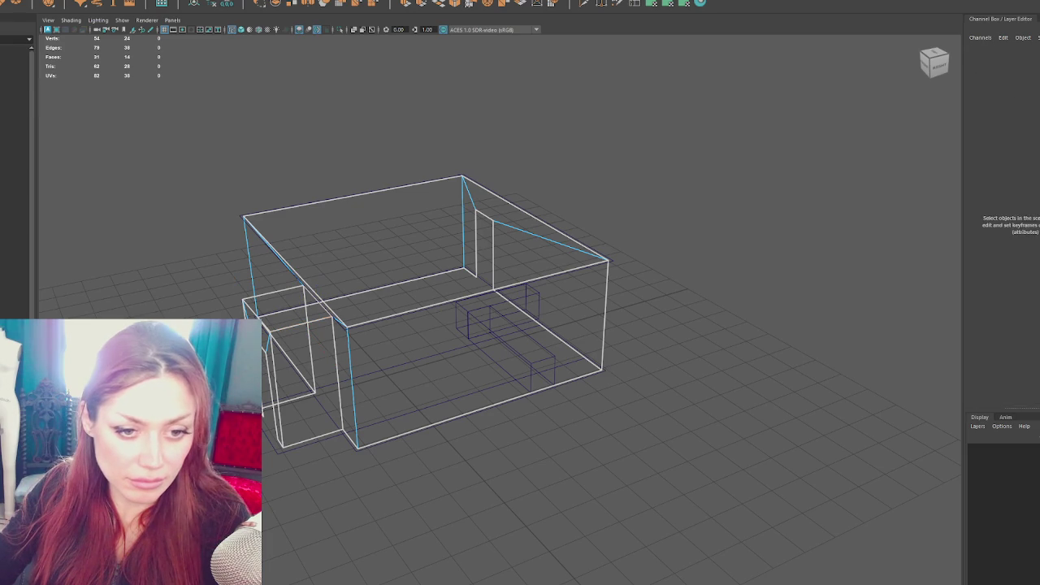
key(F11)
click(284, 304)
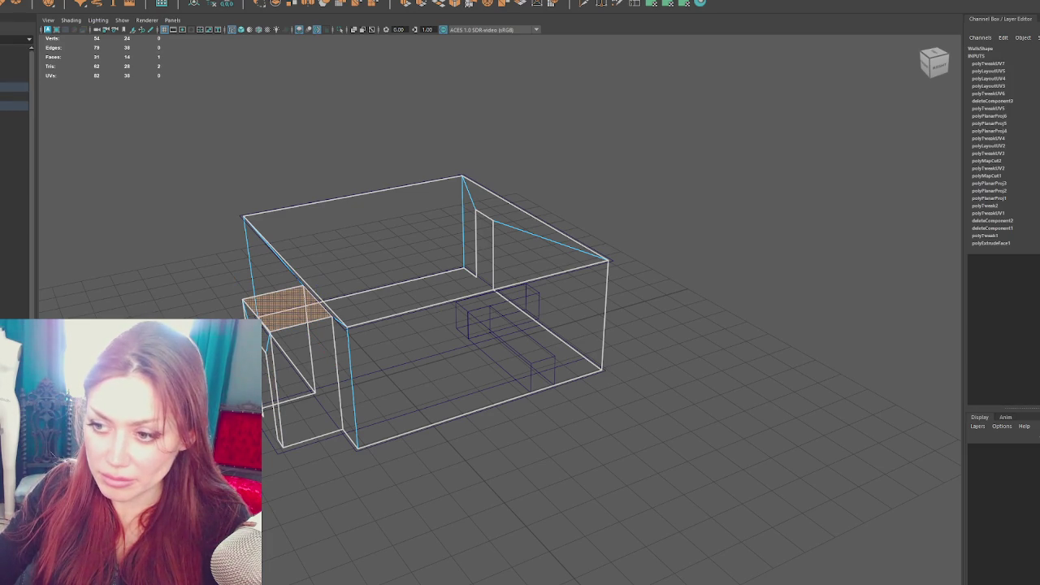
click(264, 431)
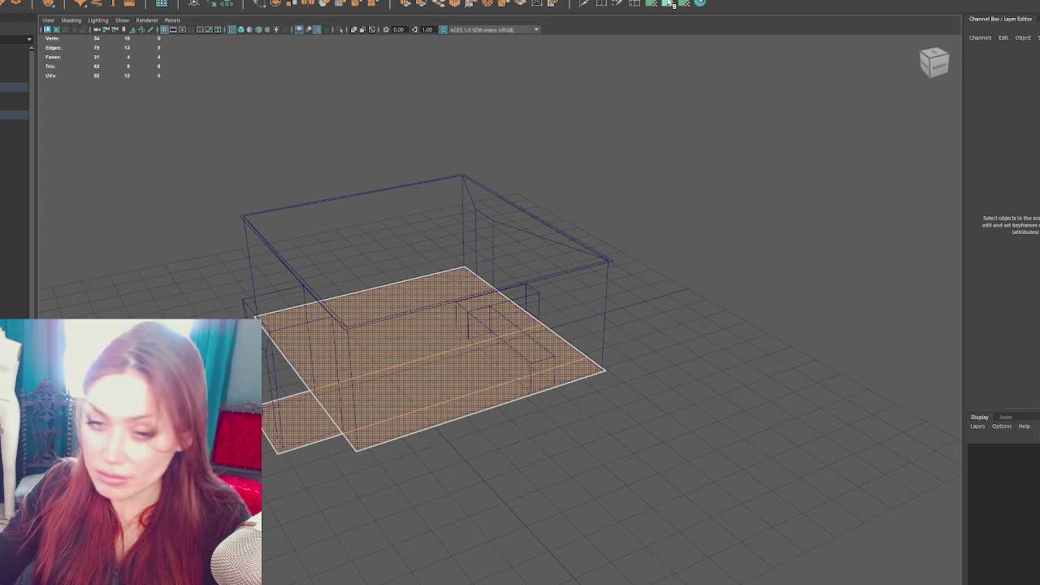
Planar-map the floor faces and return to whole-object selection
key(g)
key(g)
key(g)
right_click(661, 190)
click(652, 135)
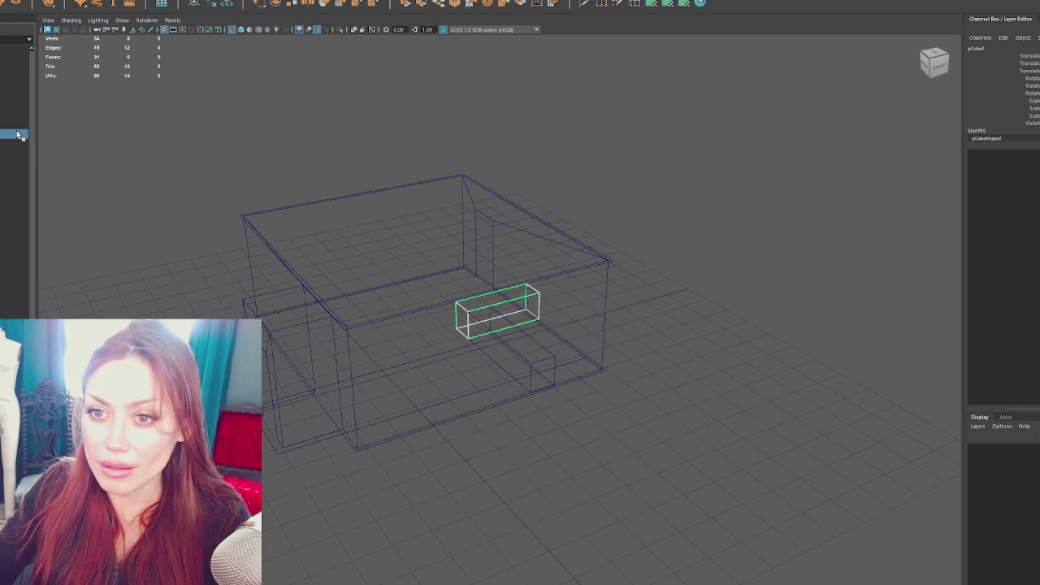
Combine the two counter boxes into one mesh and delete its construction history
click(527, 333)
shift+click(497, 302)
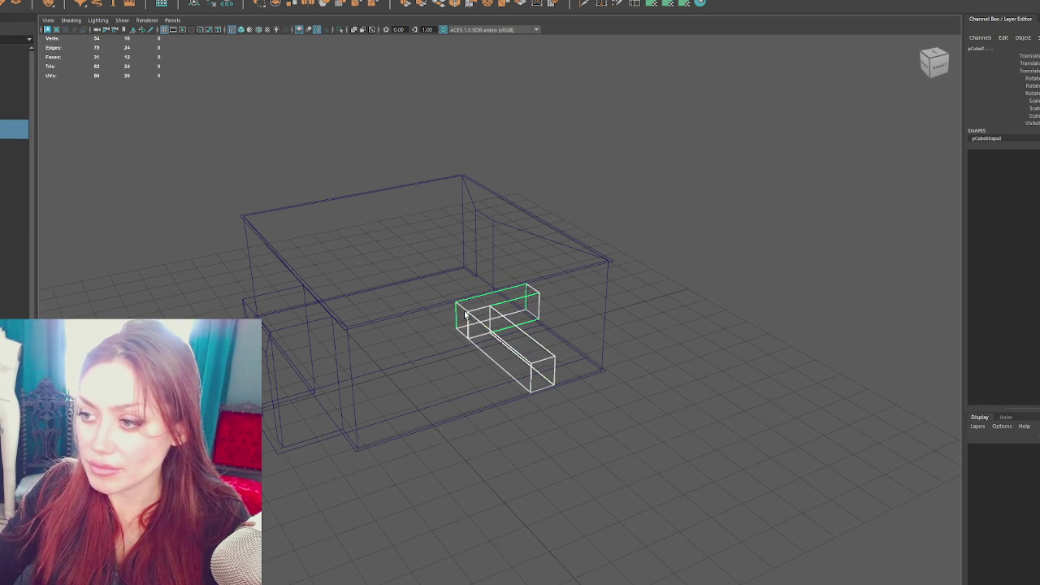
click(84, 1)
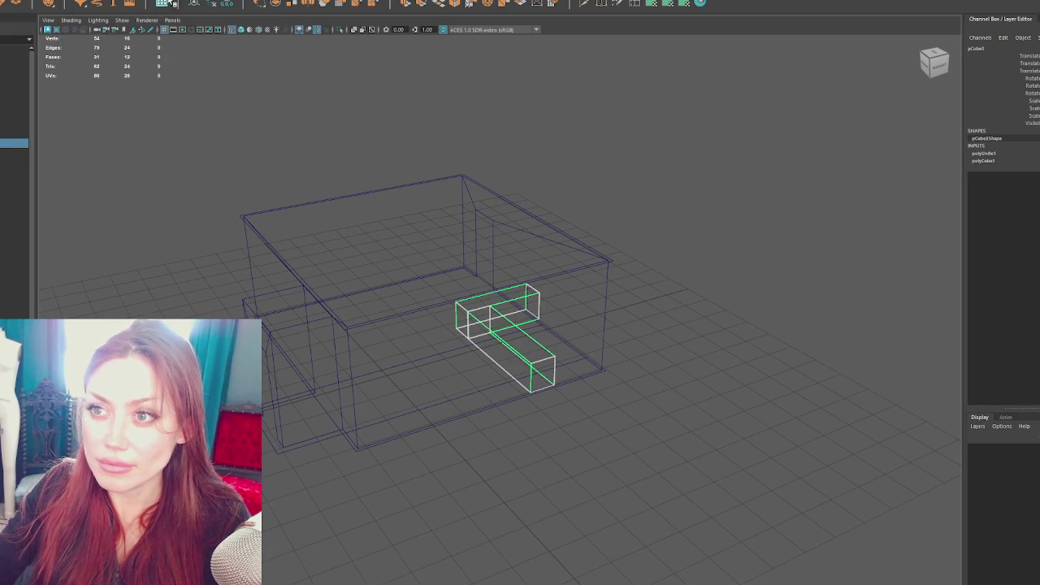
click(226, 3)
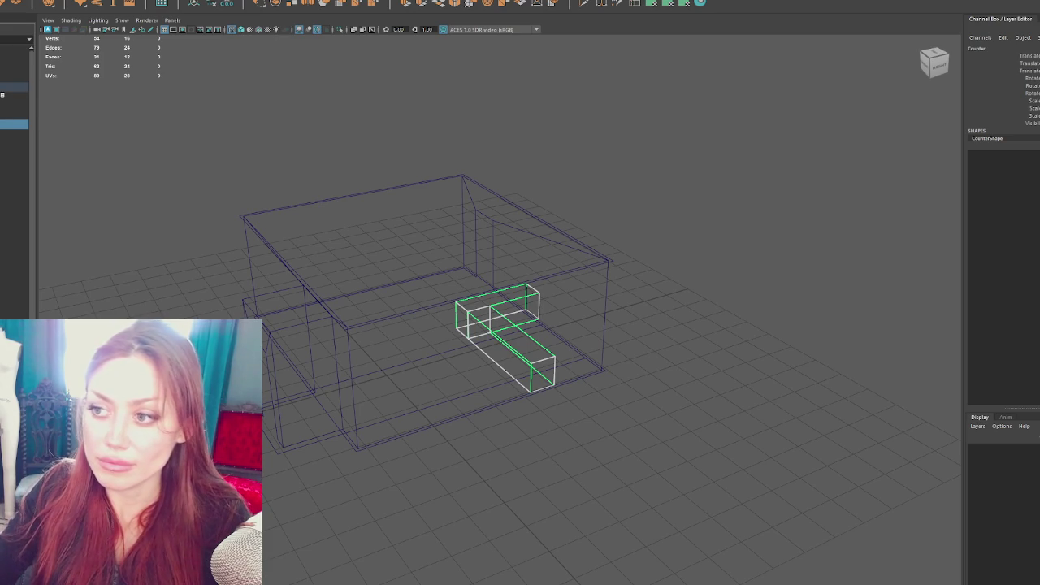
Export the combined counter together with the Gardening_Shop building as a selection
shift+click(351, 196)
click(10, 1)
click(16, 84)
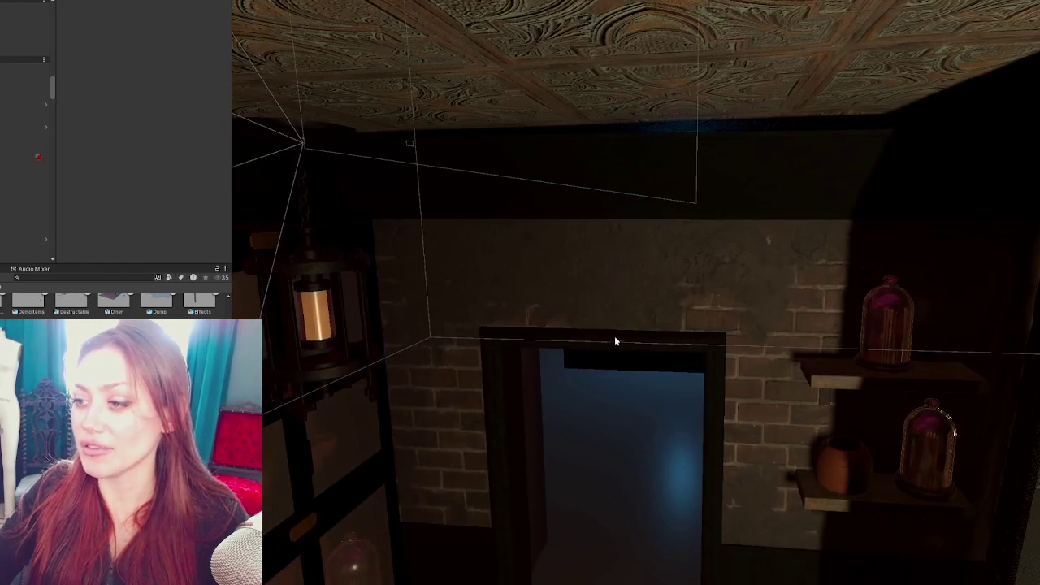
Frame the door frame and drag it into the new doorway, nudging its depth to fit
click(614, 341)
key(f)
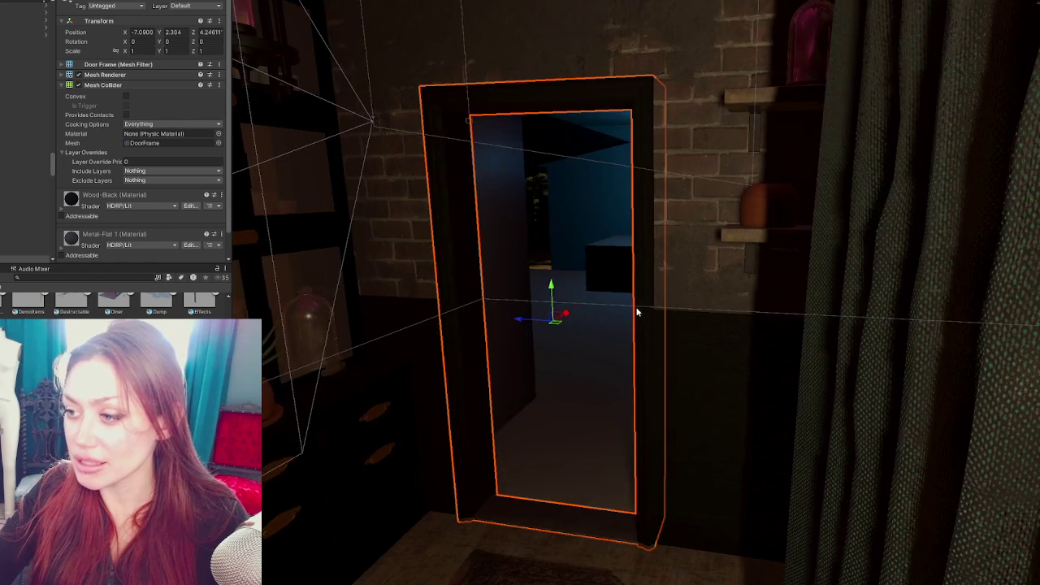
mouse_move(568, 314)
mouse_down()
mouse_move(701, 227)
mouse_move(701, 237)
mouse_move(666, 239)
mouse_move(516, 235)
mouse_move(550, 236)
mouse_move(628, 215)
mouse_move(502, 220)
mouse_up()
key(f)
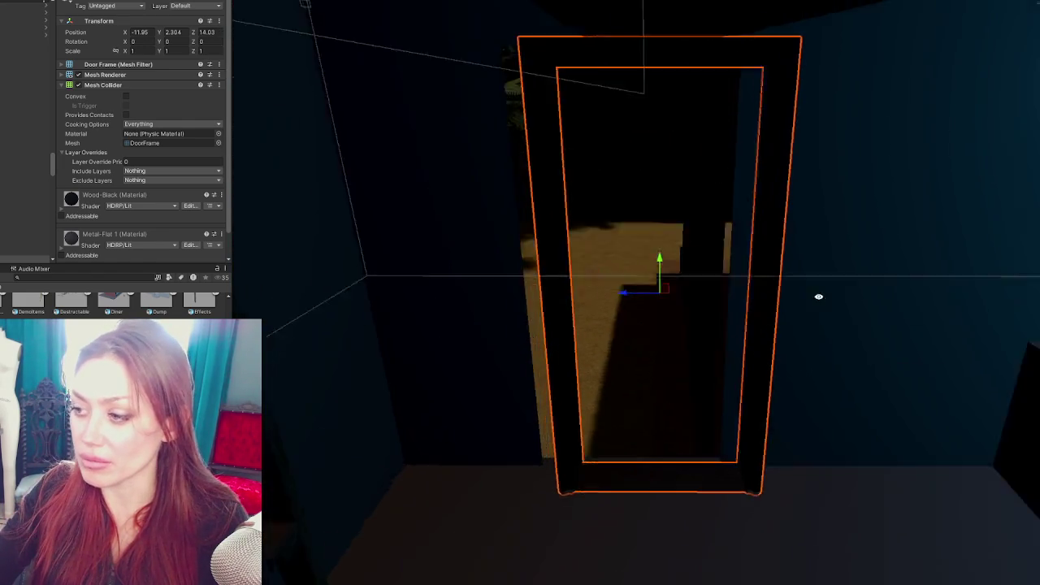
drag(795, 291, 755, 268)
scroll(743, 255, up, 5)
mouse_move(654, 290)
mouse_down()
mouse_move(610, 279)
mouse_move(590, 303)
mouse_move(430, 287)
mouse_move(512, 222)
mouse_move(647, 262)
mouse_move(608, 351)
mouse_move(529, 309)
mouse_move(639, 269)
mouse_move(729, 179)
mouse_move(706, 202)
mouse_move(801, 225)
mouse_move(820, 260)
mouse_move(685, 209)
mouse_move(633, 218)
mouse_up()
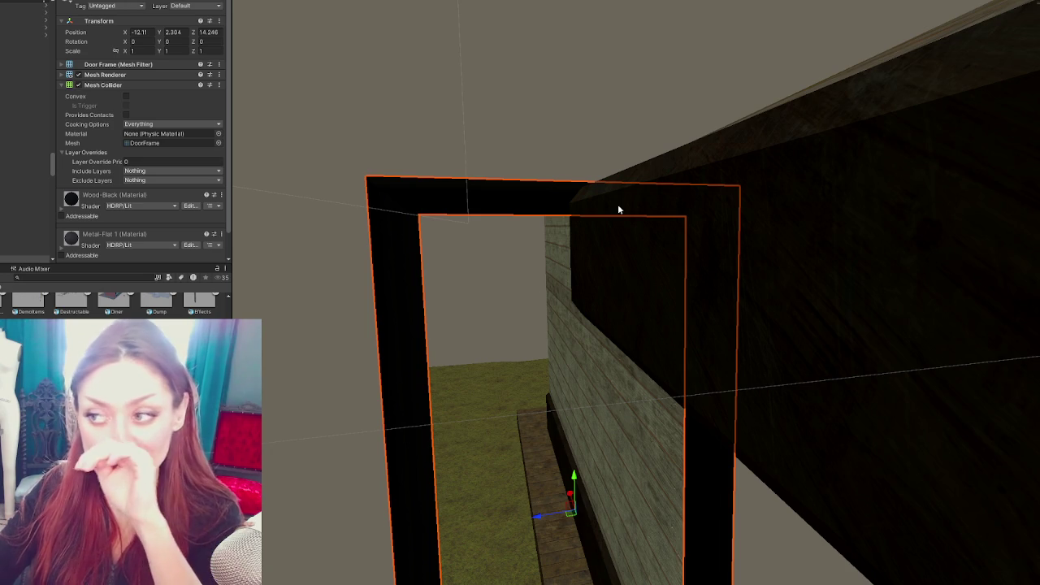
mouse_move(617, 209)
mouse_down()
mouse_move(655, 352)
mouse_move(749, 499)
mouse_move(719, 204)
mouse_move(667, 271)
mouse_move(781, 334)
mouse_move(536, 302)
mouse_move(562, 383)
mouse_move(576, 326)
mouse_move(532, 344)
mouse_move(606, 343)
mouse_move(595, 351)
mouse_move(689, 317)
mouse_move(650, 284)
mouse_move(737, 292)
mouse_move(613, 263)
mouse_move(726, 251)
mouse_move(645, 230)
mouse_move(710, 234)
mouse_move(508, 262)
mouse_move(589, 253)
mouse_move(570, 275)
mouse_move(581, 317)
mouse_up()
Slide the wooden shelf unit to X -10.369 against the brick wall beside the doorway
click(581, 317)
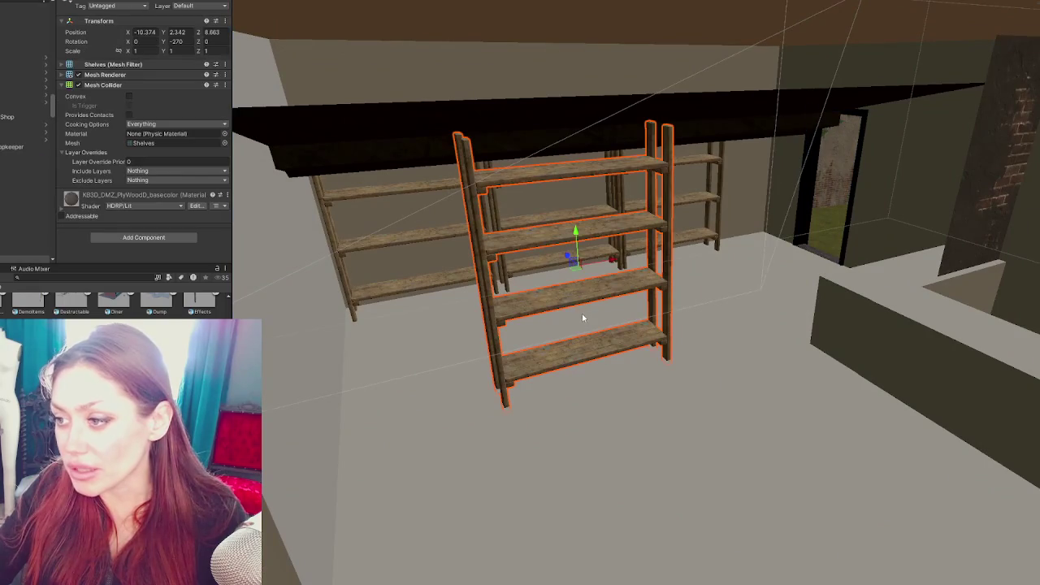
mouse_move(612, 262)
mouse_down()
mouse_move(657, 255)
mouse_move(592, 240)
mouse_move(456, 281)
mouse_move(639, 252)
mouse_up()
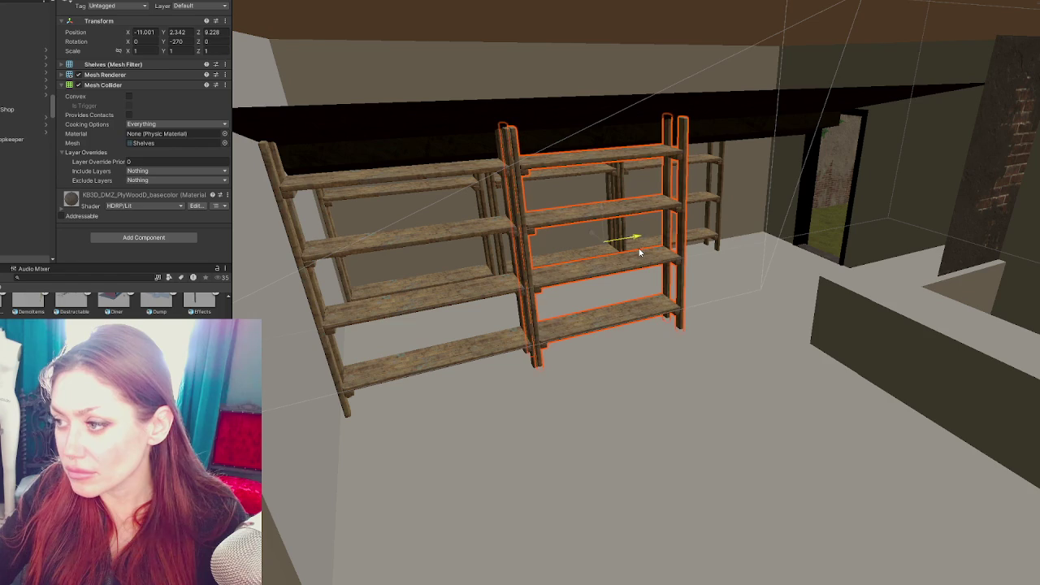
mouse_move(501, 290)
mouse_down()
mouse_move(649, 270)
mouse_move(515, 296)
mouse_up()
drag(605, 318, 555, 265)
mouse_move(674, 271)
mouse_down()
mouse_move(592, 273)
mouse_move(887, 274)
mouse_move(632, 264)
mouse_move(780, 263)
mouse_move(543, 271)
mouse_move(666, 265)
mouse_move(617, 231)
mouse_move(659, 284)
mouse_move(434, 236)
mouse_move(520, 253)
mouse_move(610, 216)
mouse_move(363, 164)
mouse_move(596, 252)
mouse_up()
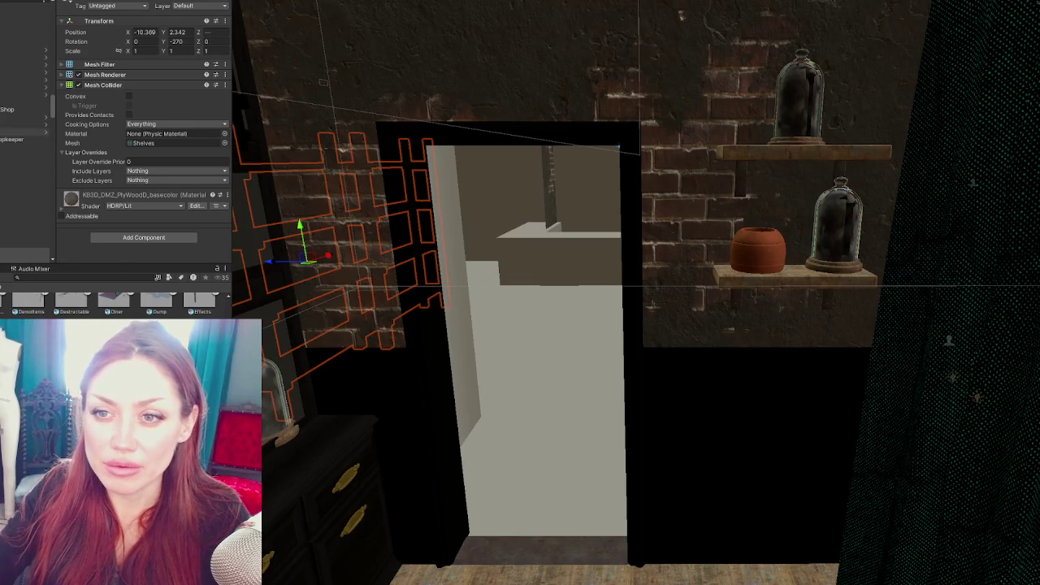
Select the Door_Apoth door, frame it, and move it left along X
click(24, 124)
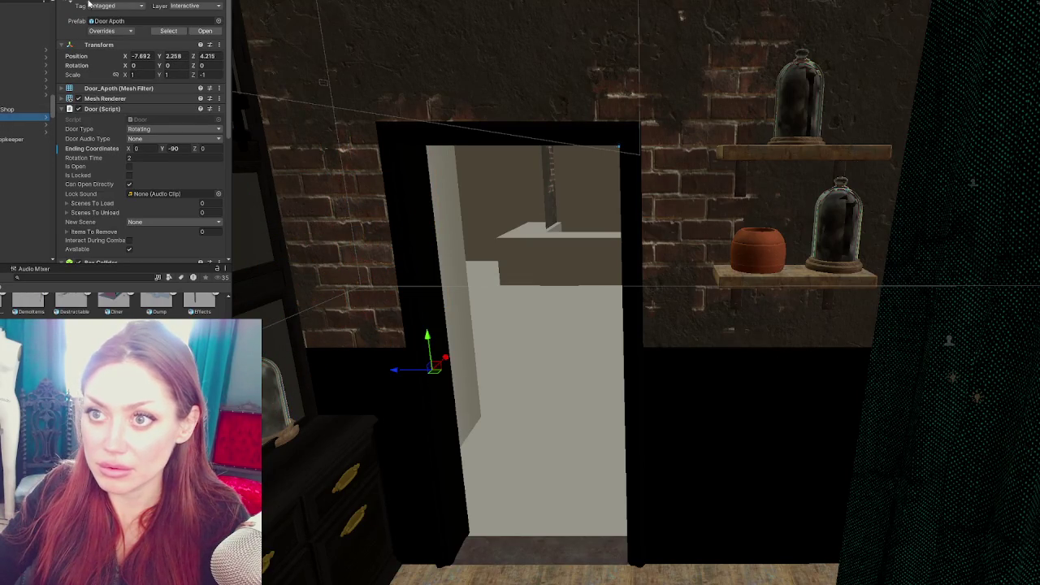
click(15, 120)
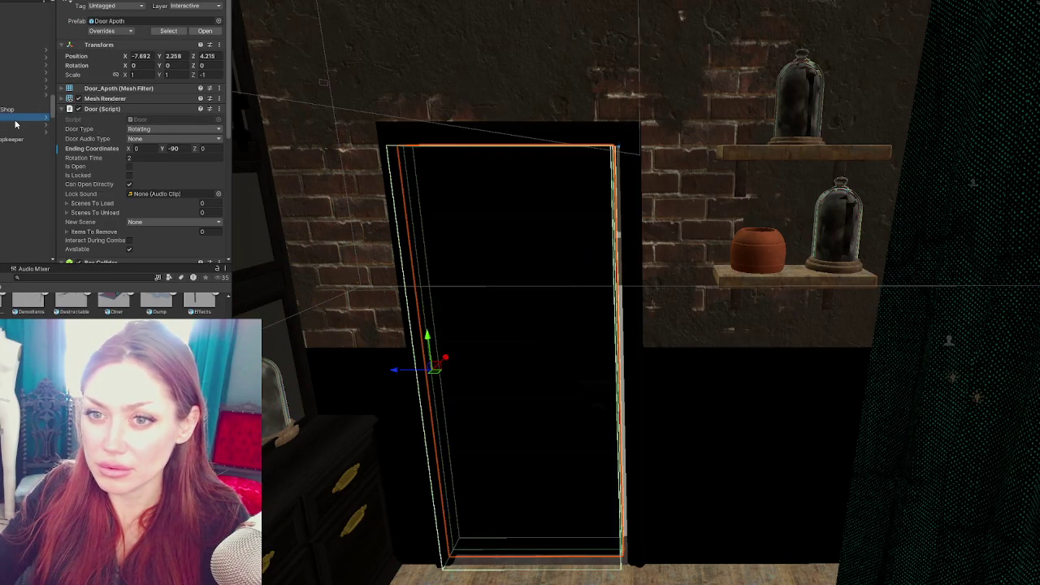
click(575, 237)
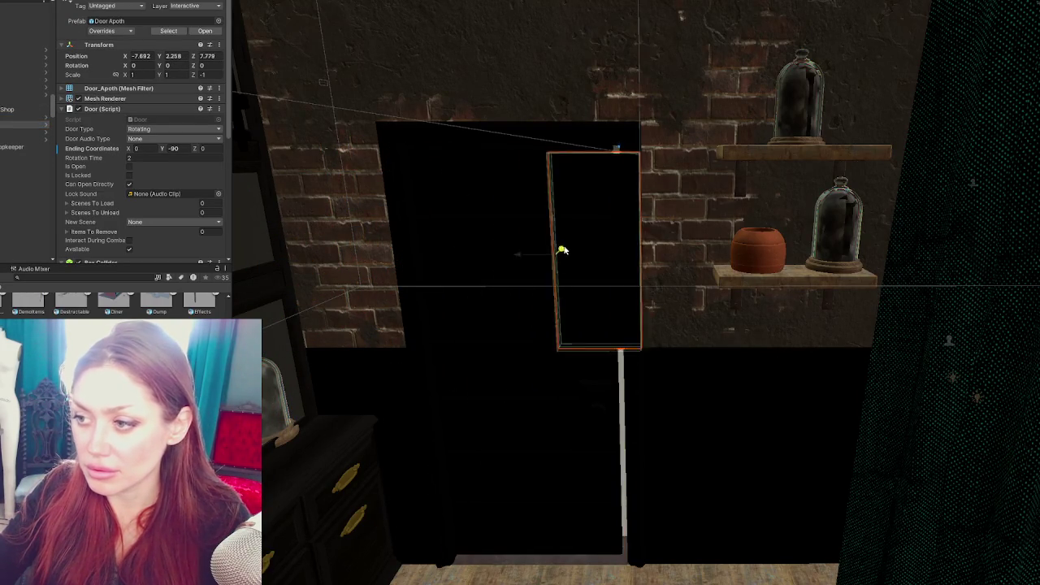
key(f)
scroll(552, 272, down, 5)
mouse_move(789, 399)
mouse_down()
mouse_move(318, 408)
mouse_move(330, 406)
mouse_up()
Set the door into the shop's back-wall doorway at X -12.666, Z 14.223
drag(256, 394, 421, 308)
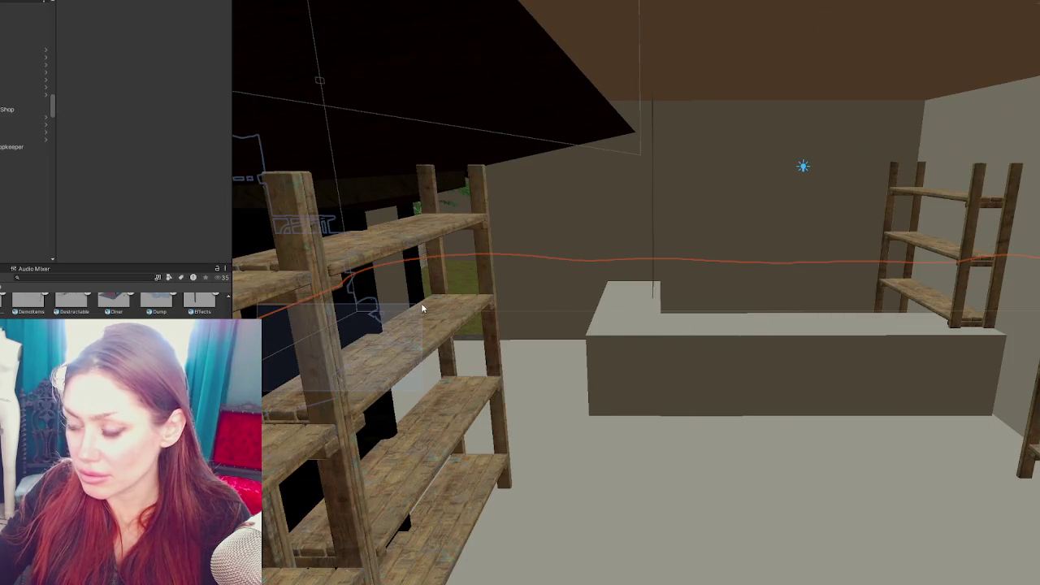
drag(503, 308, 503, 309)
drag(503, 308, 524, 296)
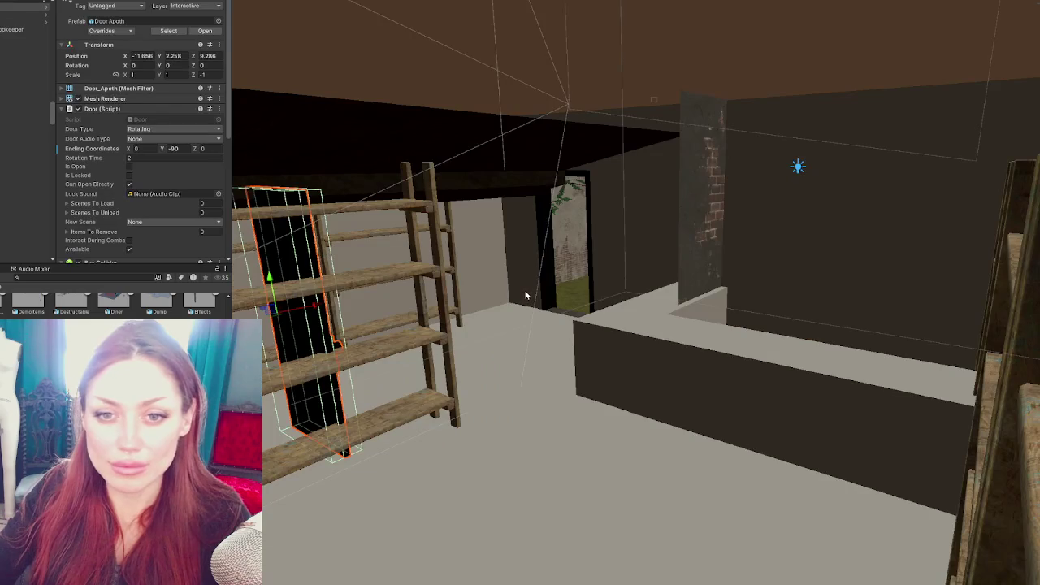
mouse_move(319, 306)
mouse_down()
mouse_move(610, 245)
mouse_move(522, 242)
mouse_up()
key(f)
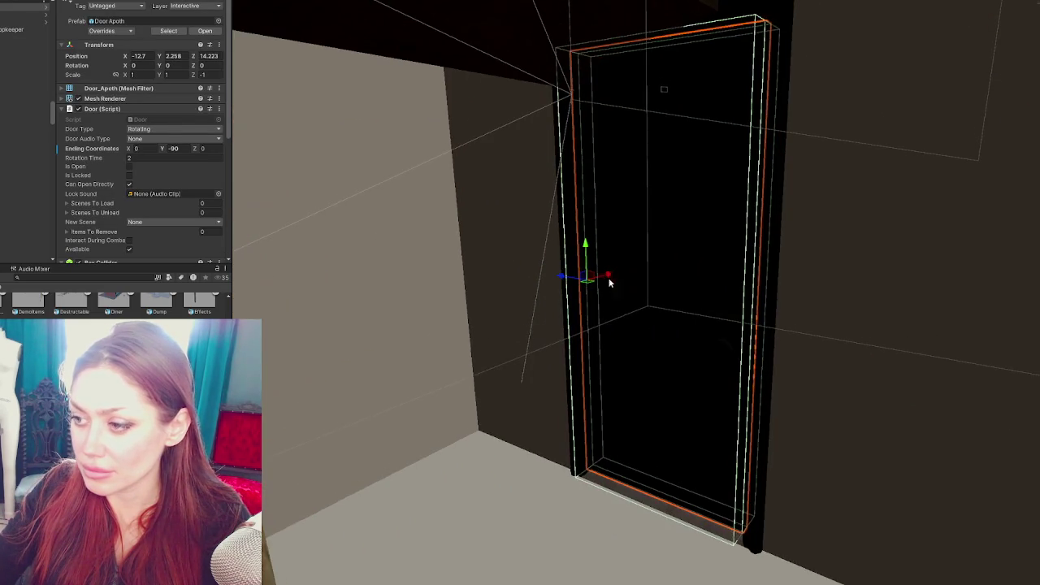
mouse_move(562, 277)
mouse_down()
mouse_move(657, 260)
mouse_move(692, 291)
mouse_move(431, 237)
mouse_move(459, 236)
mouse_move(385, 232)
mouse_move(590, 276)
mouse_move(575, 226)
mouse_move(643, 267)
mouse_move(615, 253)
mouse_up()
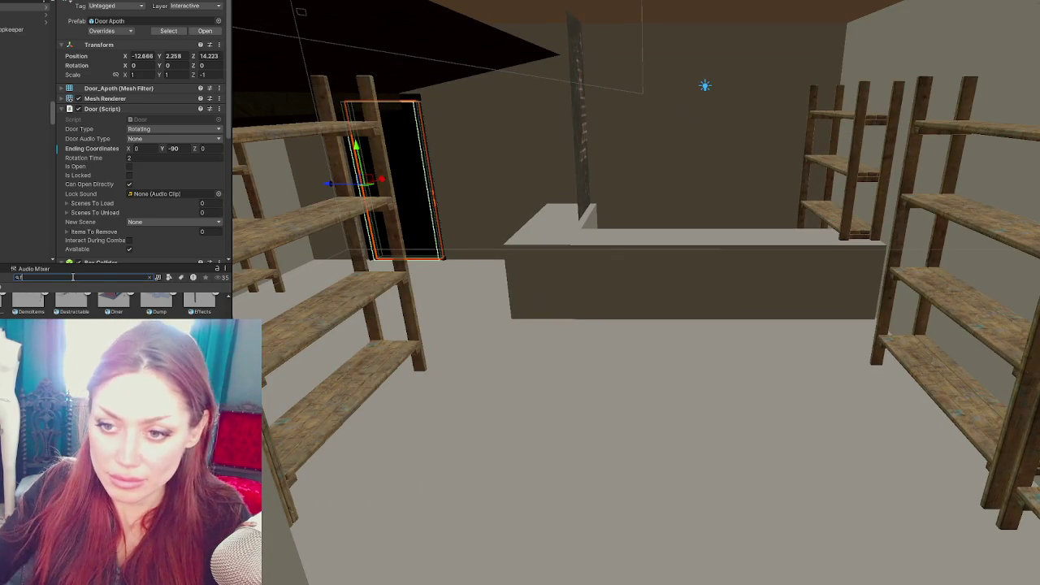
Search the Project window for tile materials and apply ArabesqueTiles to the shop floor Floor1
text(floor)
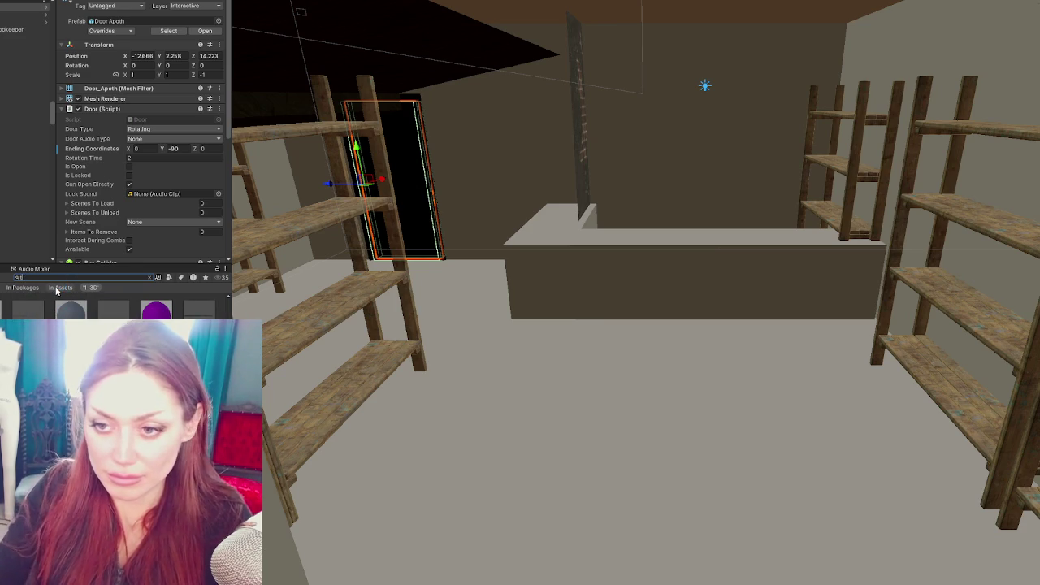
text(iles)
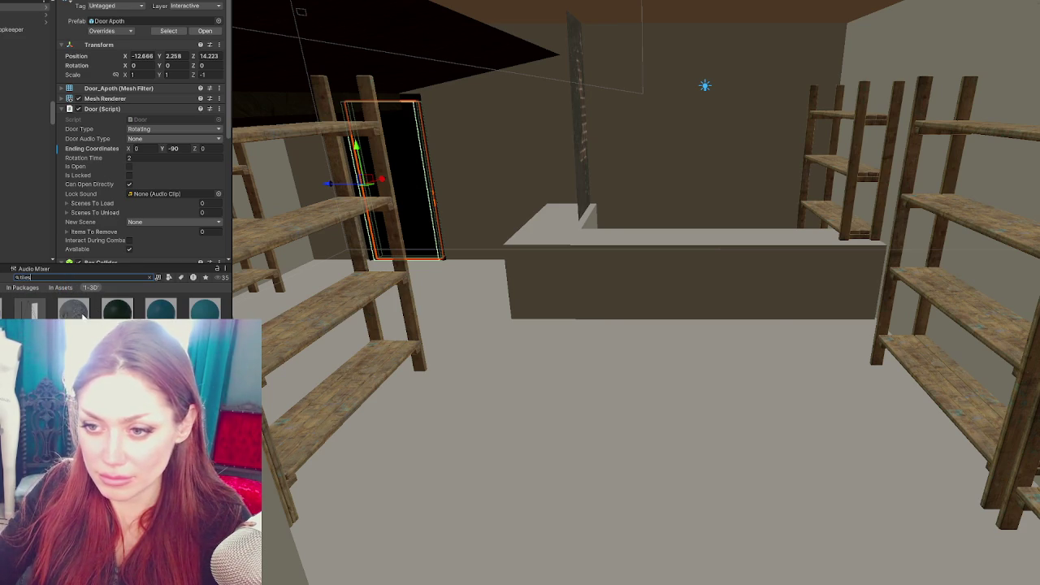
drag(82, 313, 492, 471)
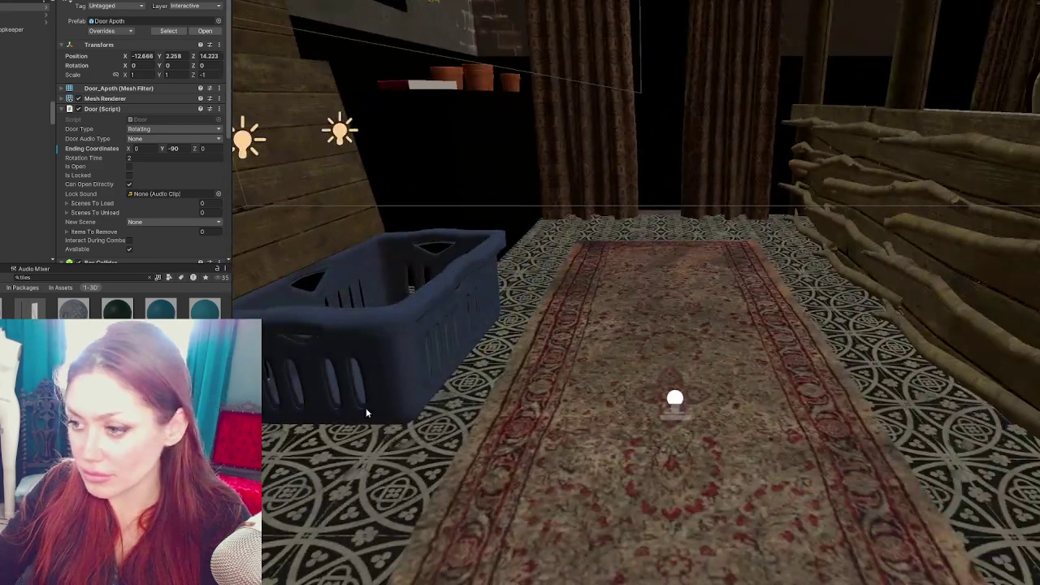
click(344, 380)
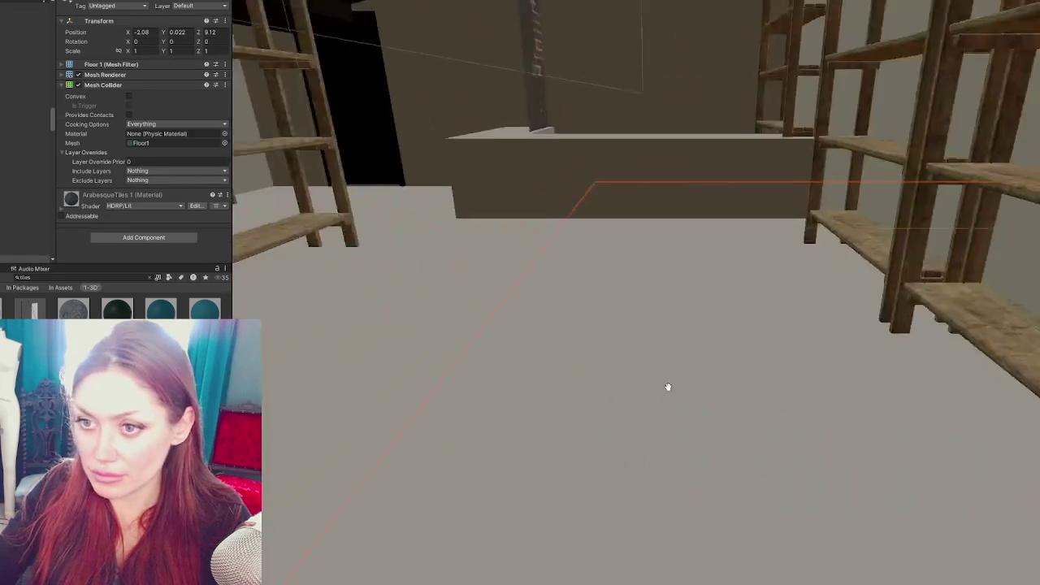
drag(94, 196, 460, 333)
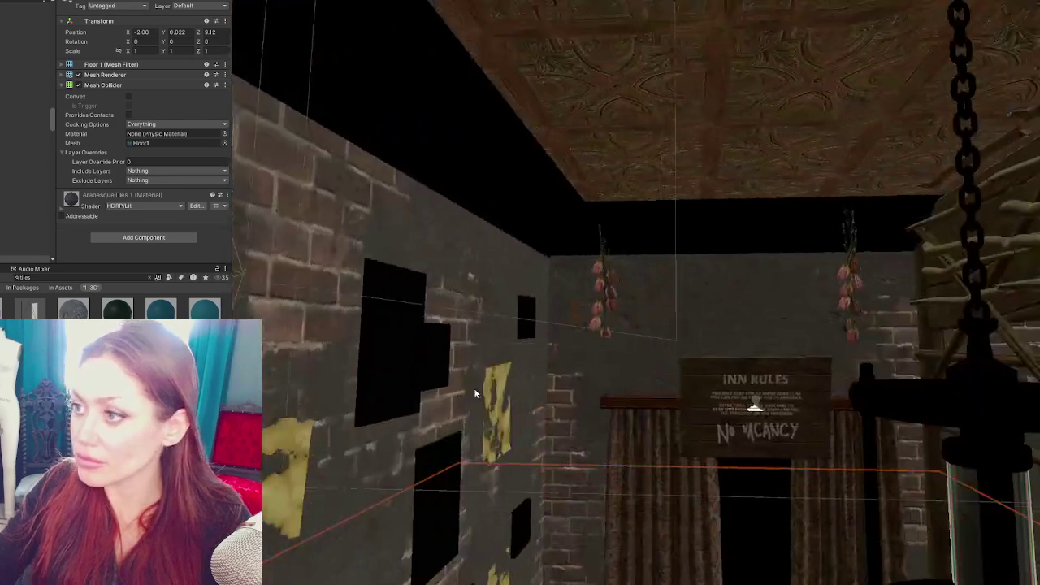
Apply the inner walls' Concrete_F_Plaster_A_Layered_Red 2 brick material to the counter
click(697, 120)
key(f)
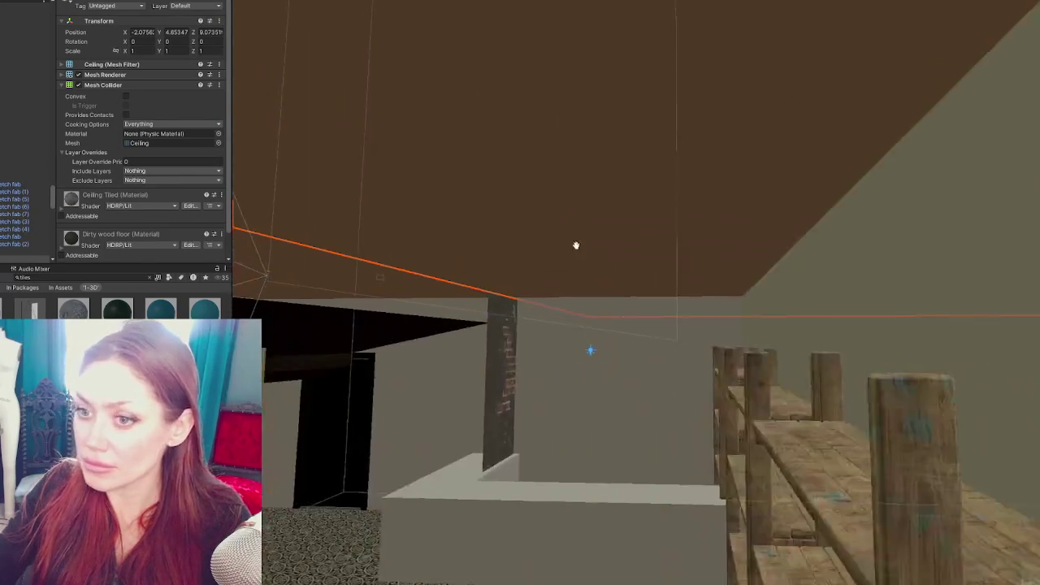
scroll(523, 253, up, 5)
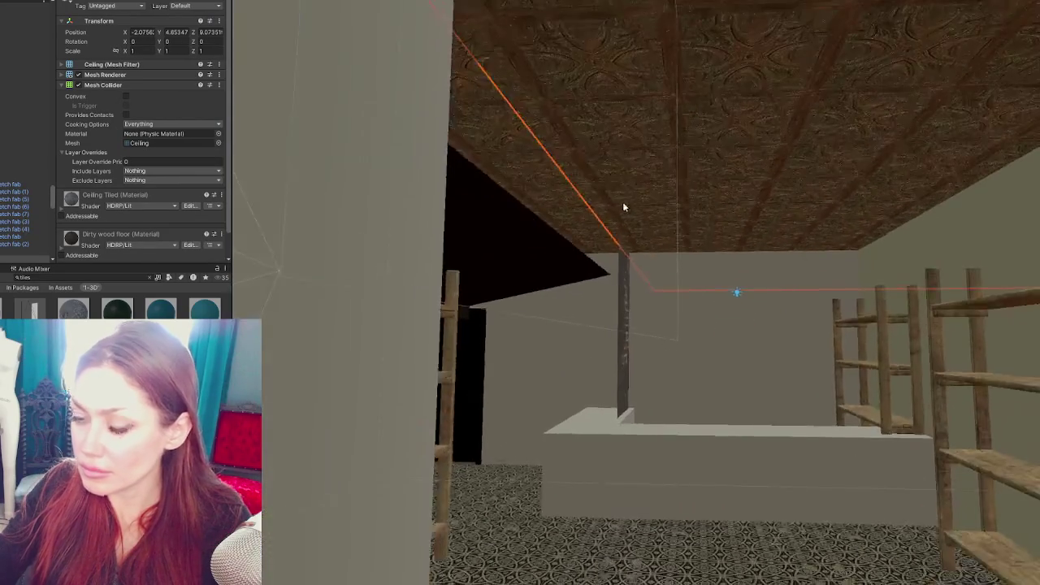
scroll(672, 317, up, 5)
click(550, 318)
key(f)
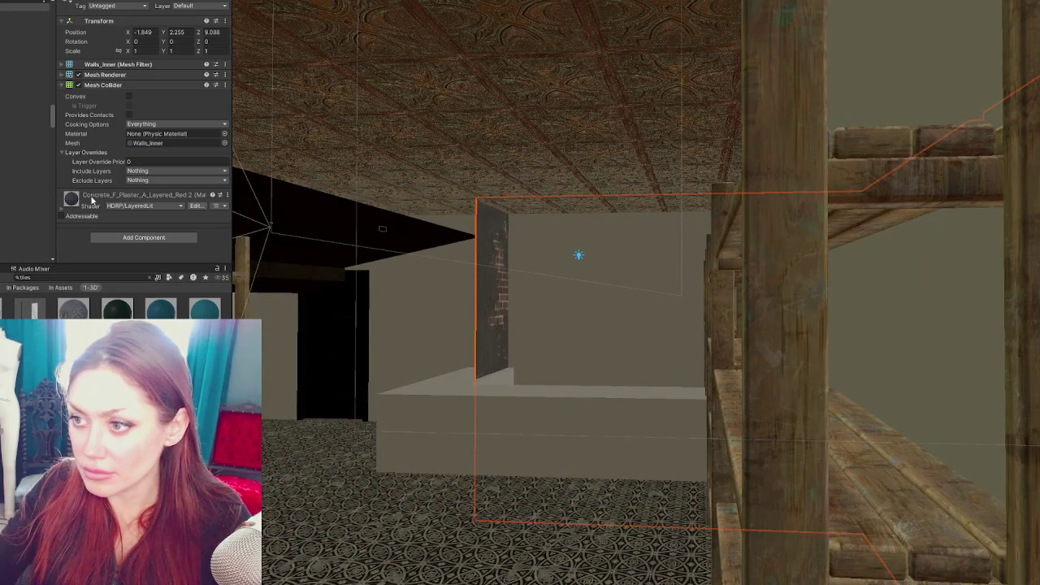
mouse_move(499, 311)
mouse_down()
mouse_move(540, 320)
mouse_move(645, 299)
mouse_up()
drag(107, 214, 601, 420)
Search the Project window for a material and select the shelf unit by the back wall
key(f)
text(wo)
key(BackSpace)
text(black)
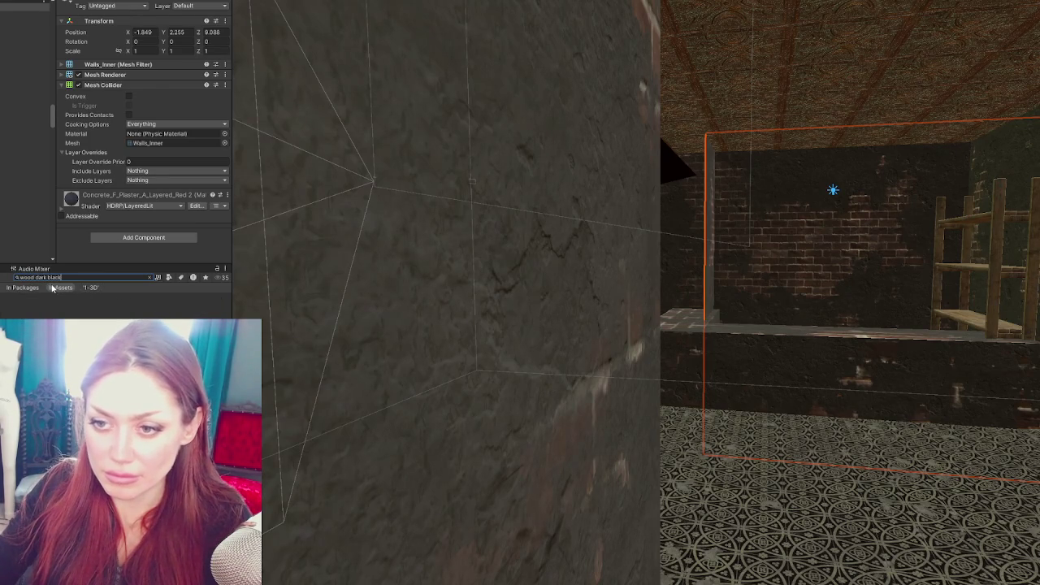
scroll(902, 390, down, 5)
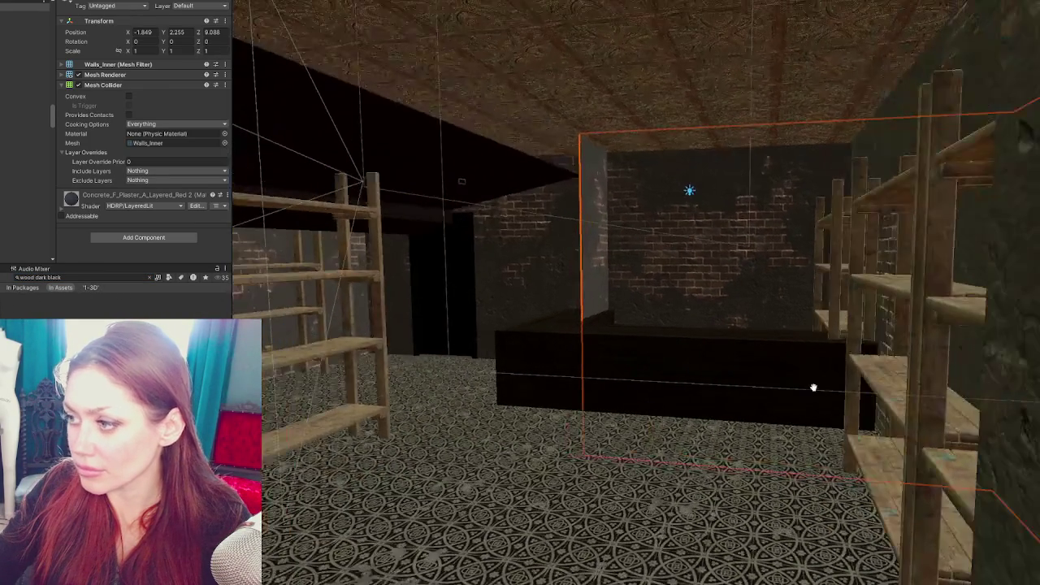
click(834, 335)
scroll(884, 363, up, 5)
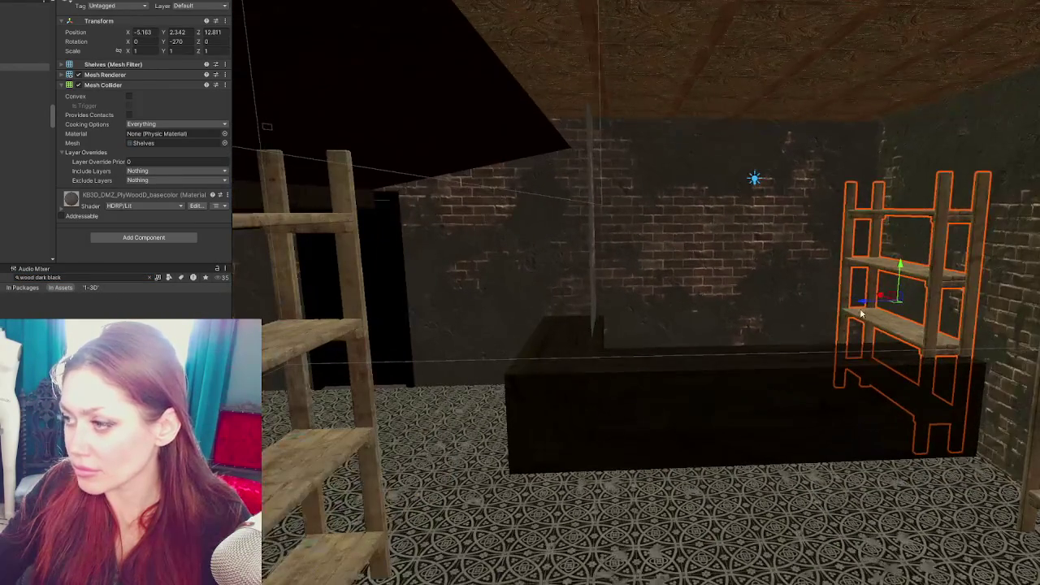
Rotate the shelf unit 90 degrees and slide it against the back wall beside the counter
mouse_move(897, 321)
mouse_down()
mouse_move(789, 297)
mouse_move(800, 304)
mouse_move(818, 300)
mouse_move(784, 278)
mouse_move(599, 290)
mouse_move(618, 293)
mouse_up()
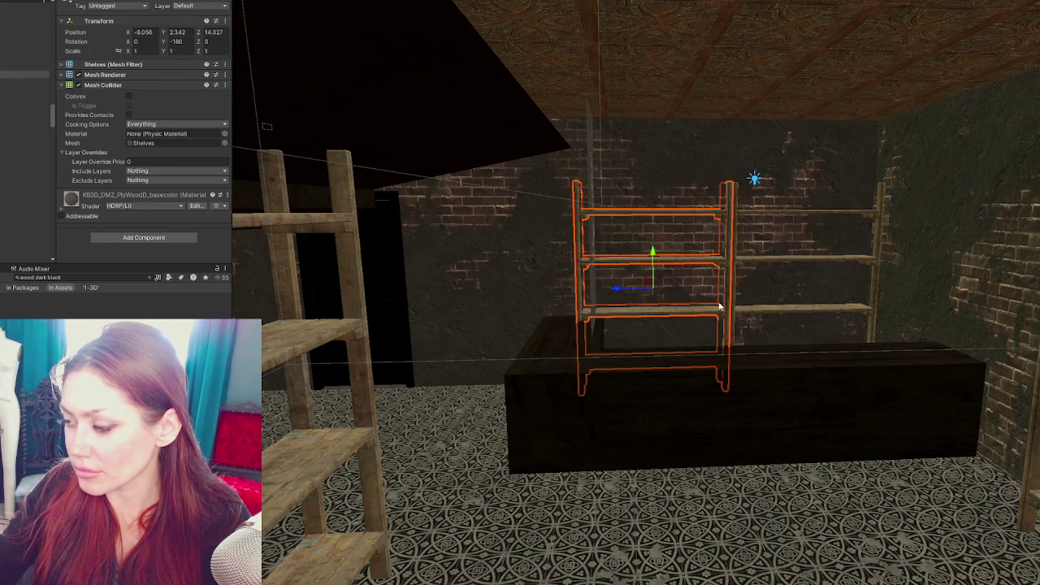
scroll(792, 346, down, 3)
key(ctrl+z)
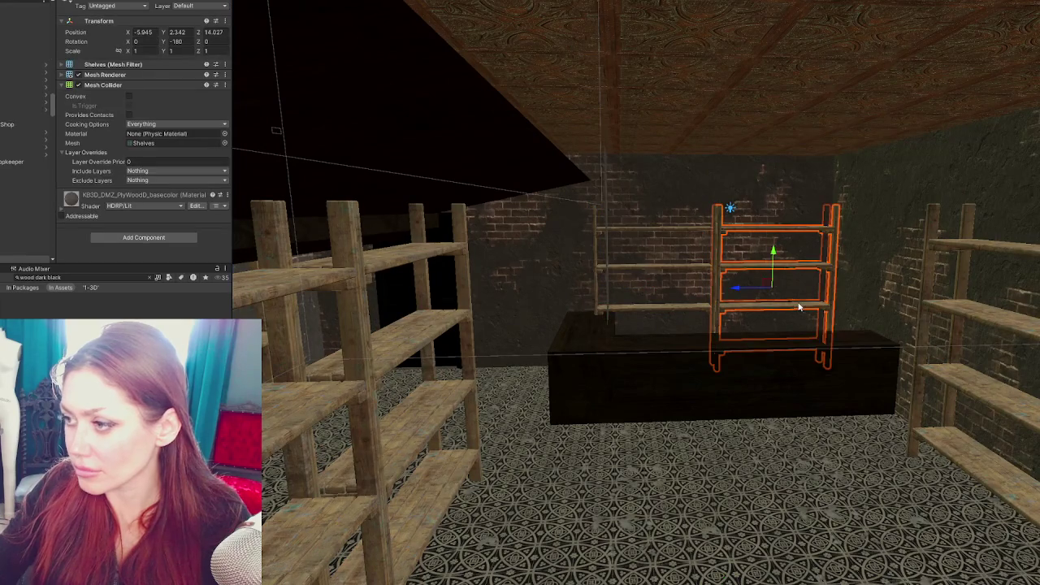
key(e)
drag(776, 291, 884, 305)
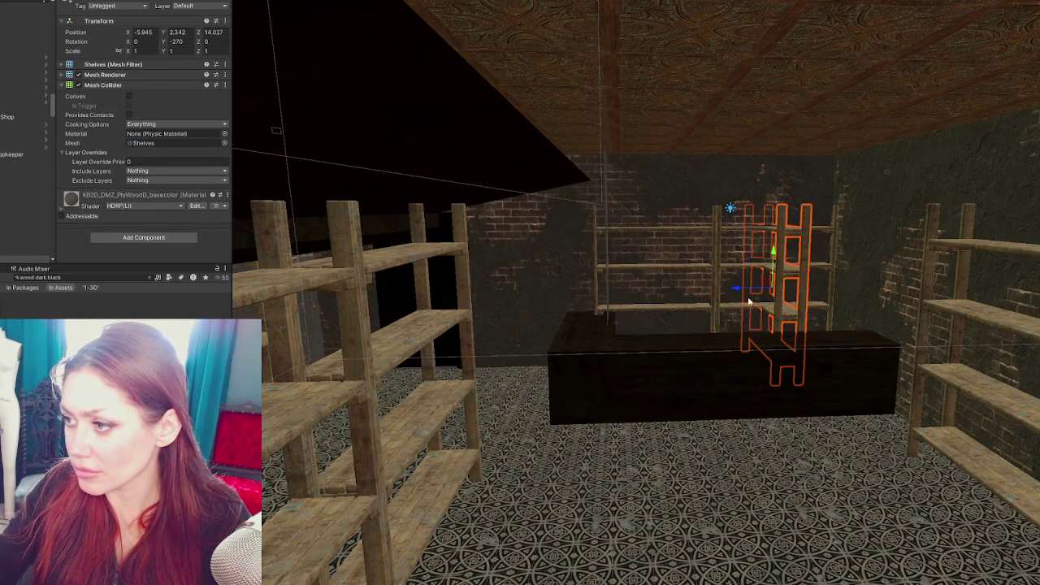
mouse_move(736, 290)
mouse_down()
mouse_move(794, 290)
mouse_move(780, 300)
mouse_up()
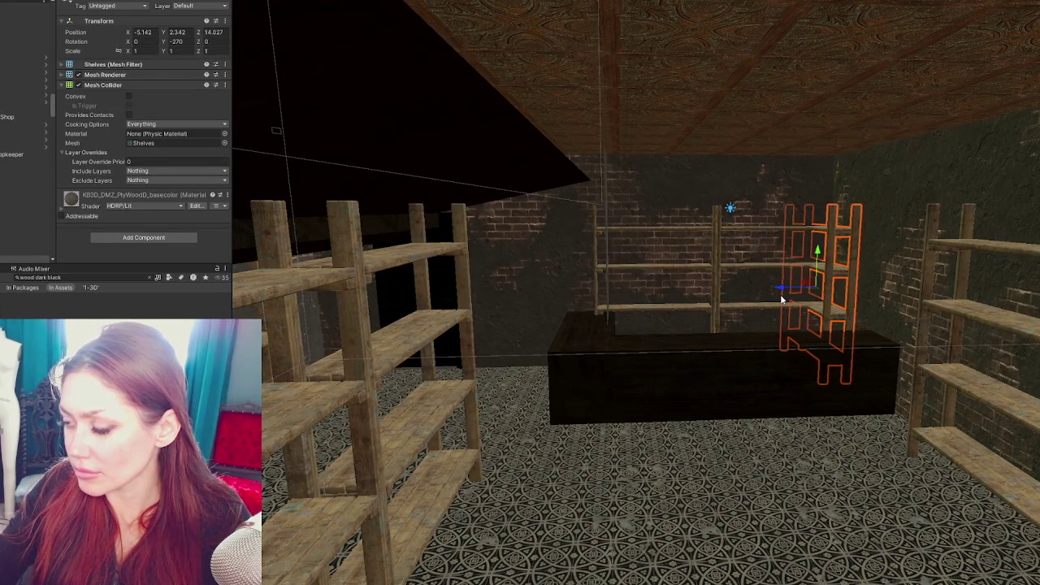
scroll(781, 299, up, 2)
drag(816, 268, 851, 292)
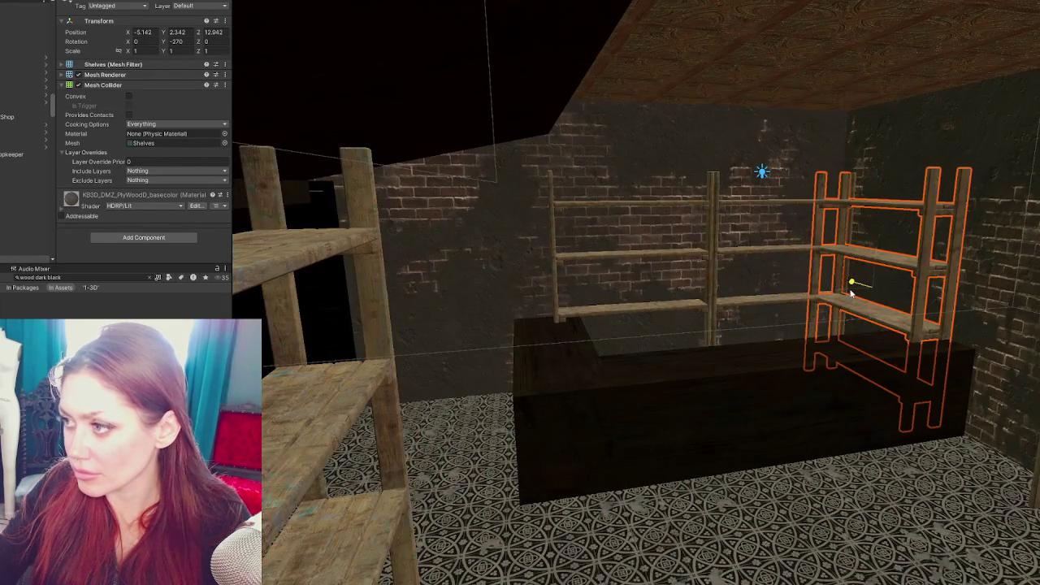
scroll(850, 292, down, 5)
click(666, 372)
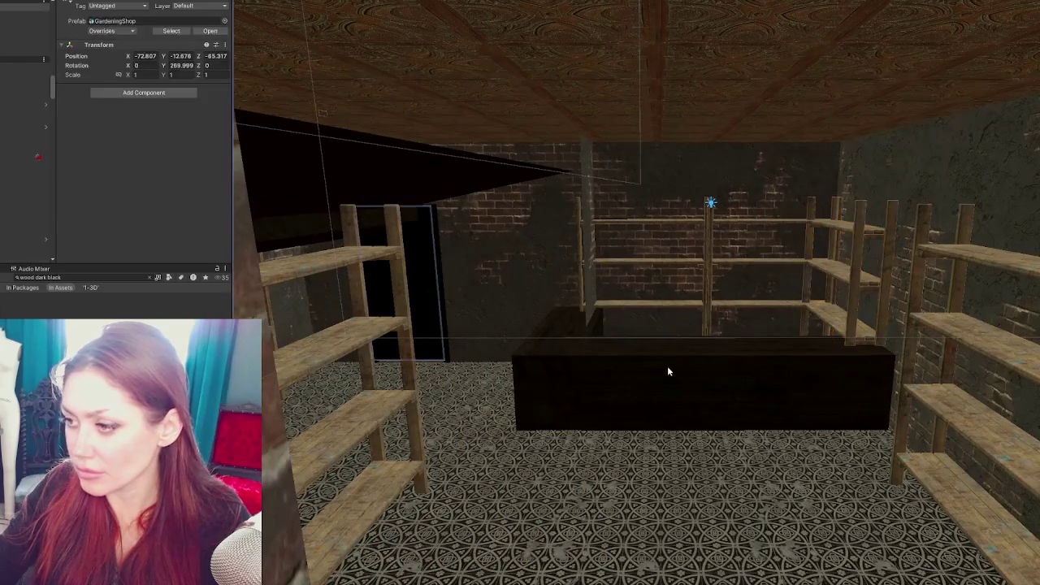
Shift selected counter vertices left along X in vertex mode, then reselect the Gardening_Shop group
click(668, 371)
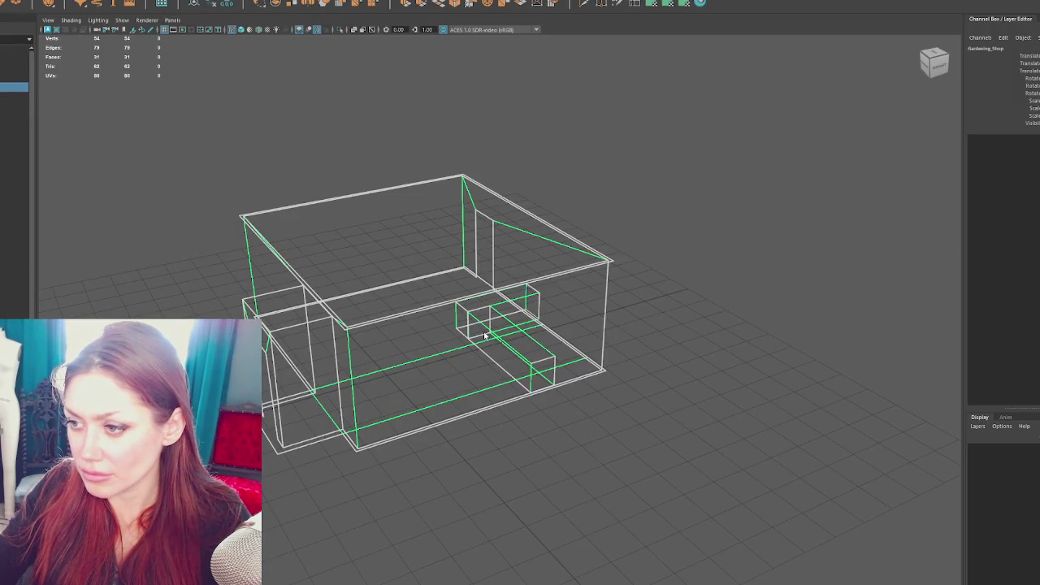
click(532, 355)
click(498, 321)
right_click(697, 298)
mouse_move(696, 297)
mouse_down()
mouse_move(439, 277)
mouse_move(529, 413)
mouse_up()
drag(435, 336, 408, 341)
mouse_move(541, 315)
mouse_down()
mouse_move(641, 352)
mouse_move(533, 323)
mouse_up()
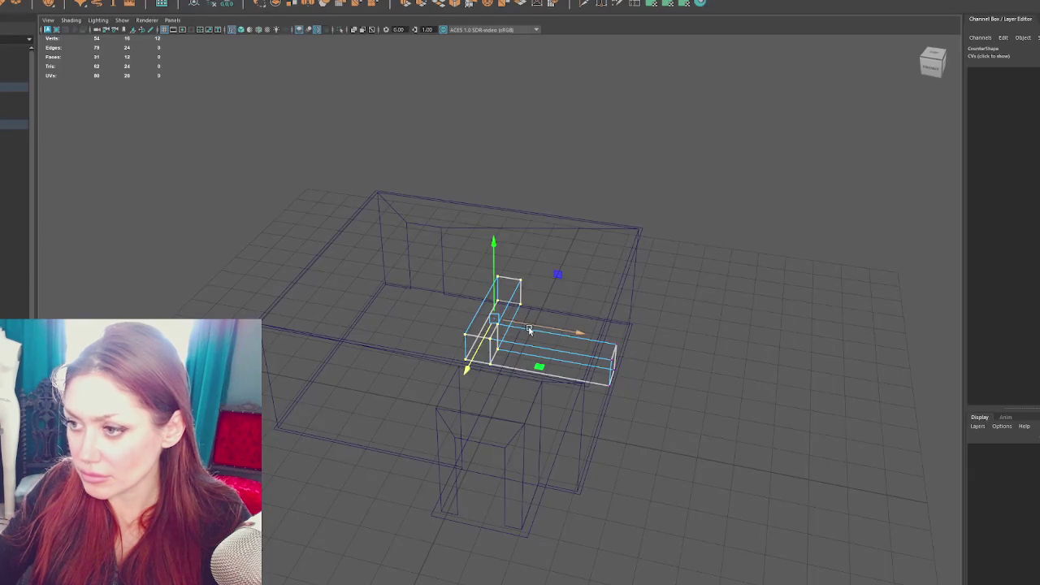
drag(521, 325, 523, 327)
click(751, 247)
click(16, 87)
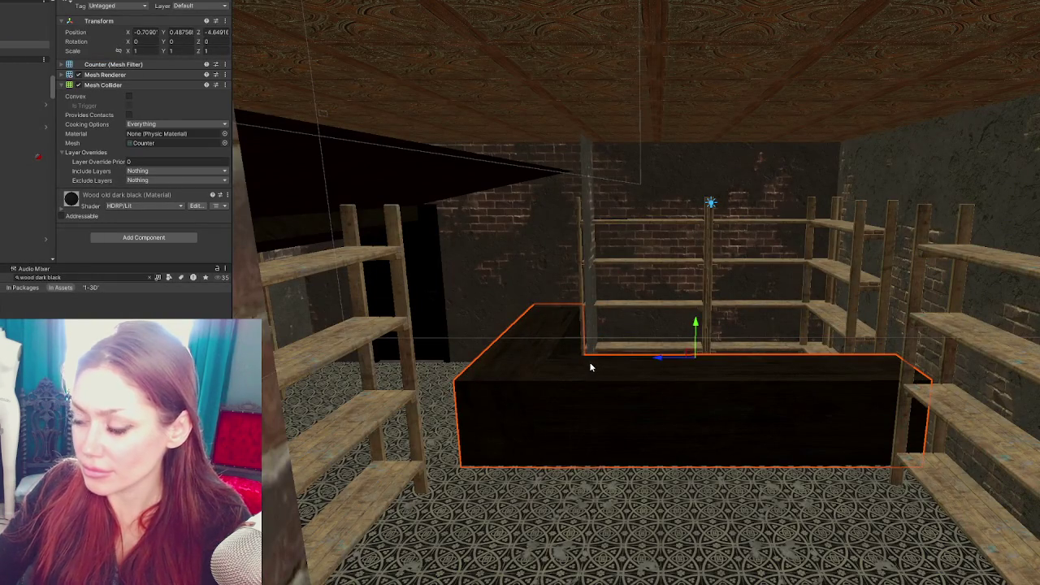
Slide the counter's vertical section right along X and return to selecting the shop group
mouse_move(590, 367)
mouse_down()
mouse_move(633, 365)
mouse_move(494, 376)
mouse_move(673, 343)
mouse_move(596, 332)
mouse_move(666, 344)
mouse_move(675, 260)
mouse_up()
click(676, 260)
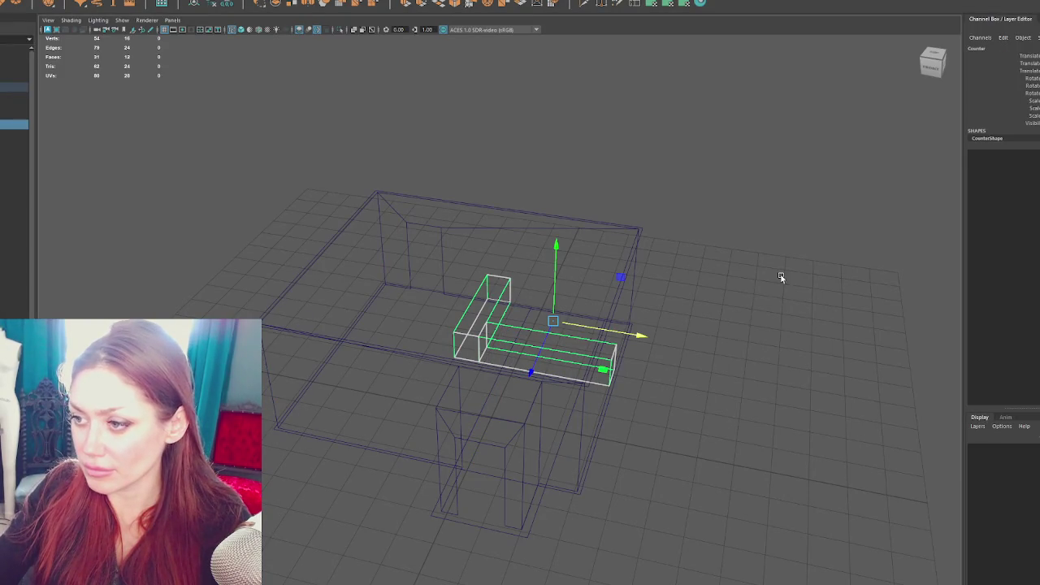
mouse_move(780, 278)
mouse_down()
mouse_move(750, 257)
mouse_move(561, 248)
mouse_up()
key(F8)
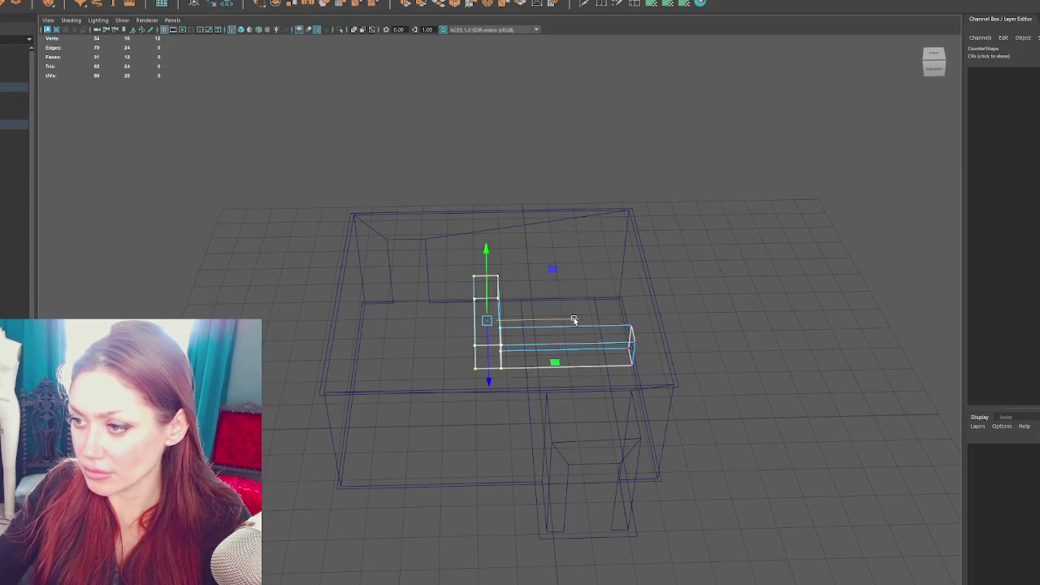
drag(574, 320, 624, 319)
key(Up)
drag(714, 226, 690, 227)
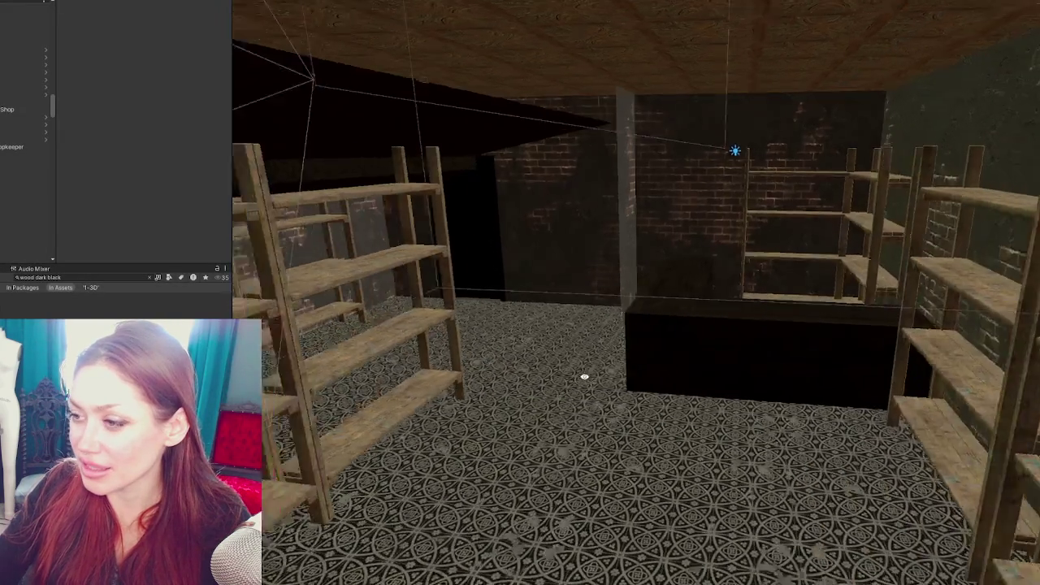
Fly the Scene view over to the left-hand shelves and select one shelf unit
key(a)
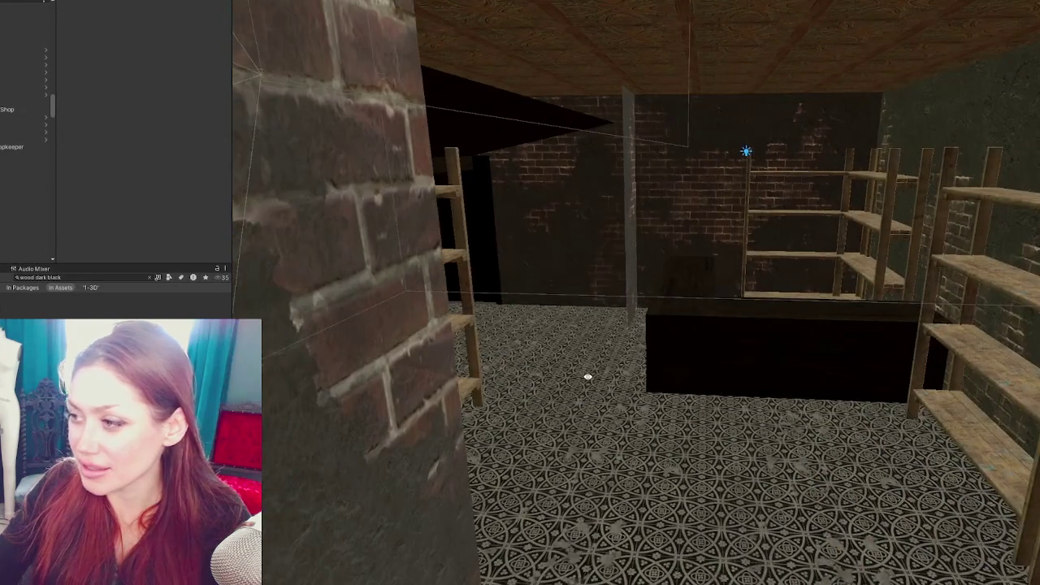
key(d)
key(a)
key(s)
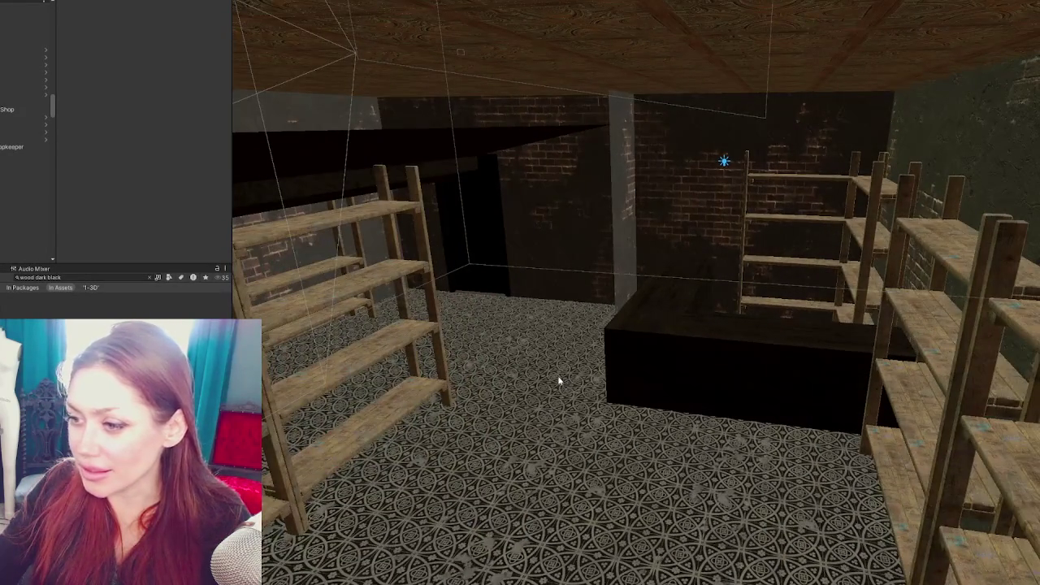
key(a)
click(491, 352)
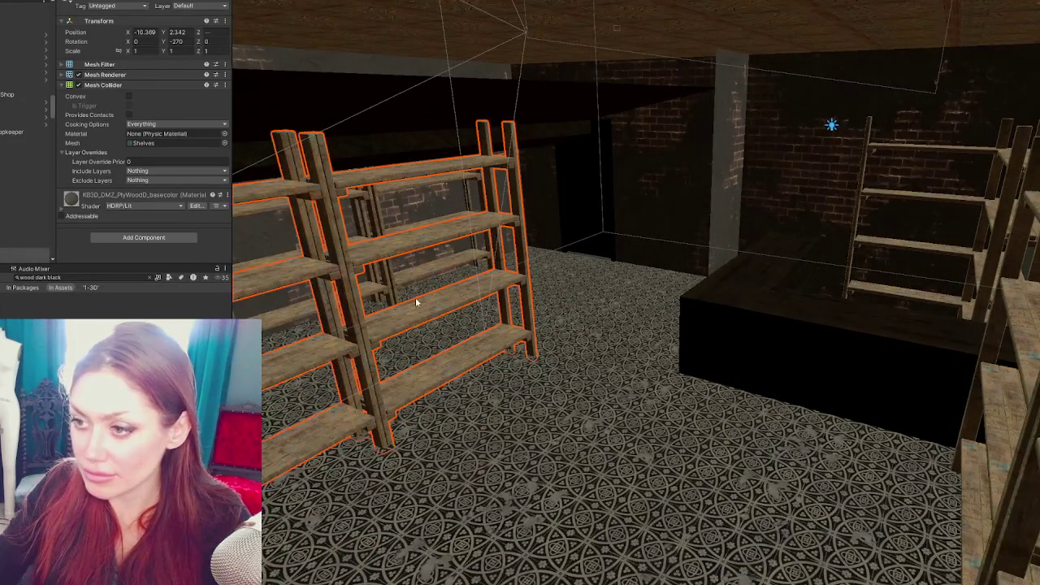
Rotate the shelf and place it against the back wall at X -9.61, Z 13.693
key(a)
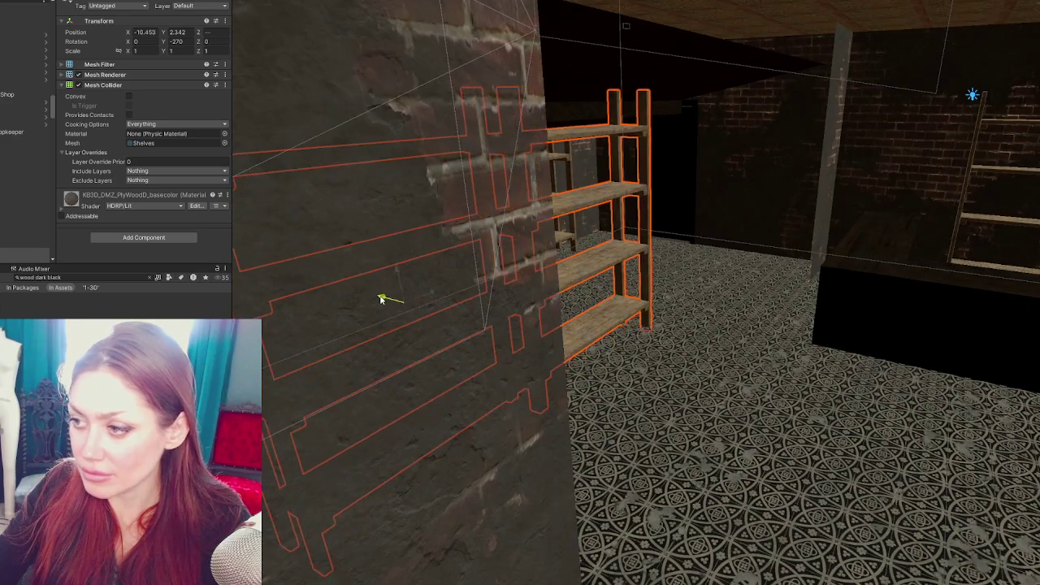
key(d)
key(d)
key(e)
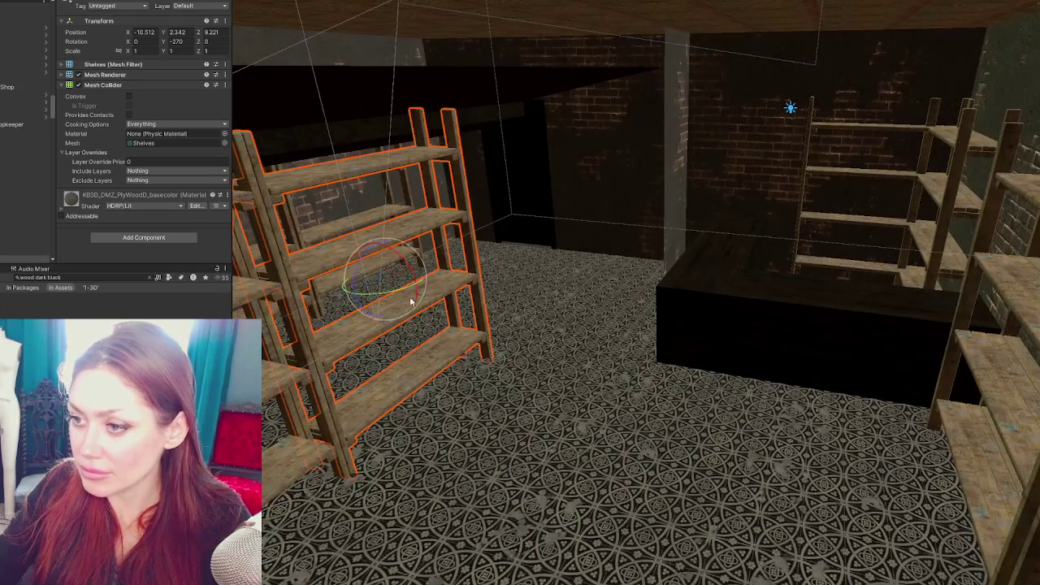
mouse_move(392, 290)
mouse_down()
mouse_move(510, 284)
mouse_move(503, 240)
mouse_up()
mouse_move(372, 249)
mouse_down()
mouse_move(613, 199)
mouse_move(614, 210)
mouse_up()
mouse_move(555, 189)
mouse_down()
mouse_move(619, 200)
mouse_move(600, 203)
mouse_move(645, 253)
mouse_up()
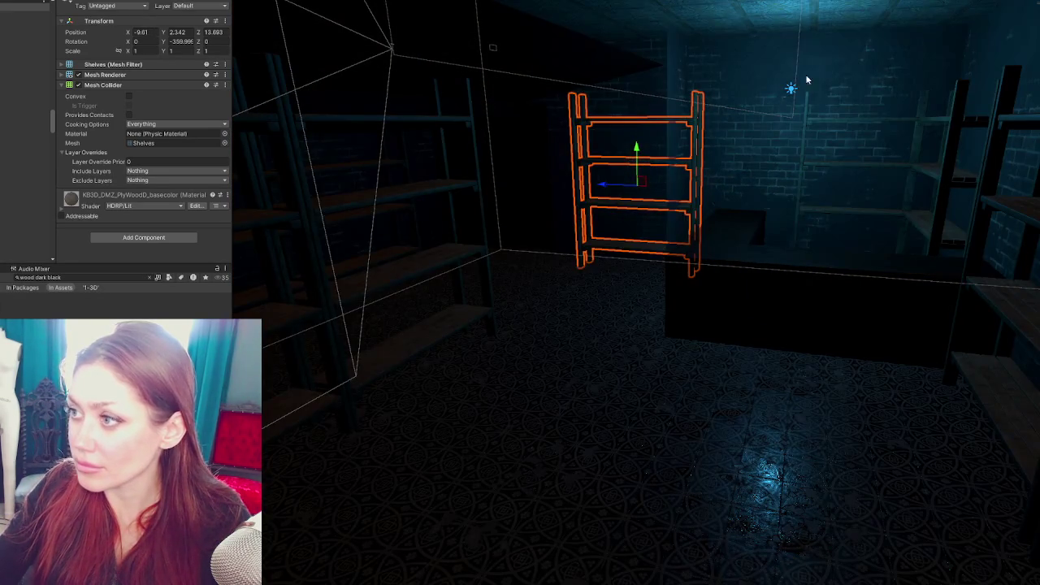
click(791, 89)
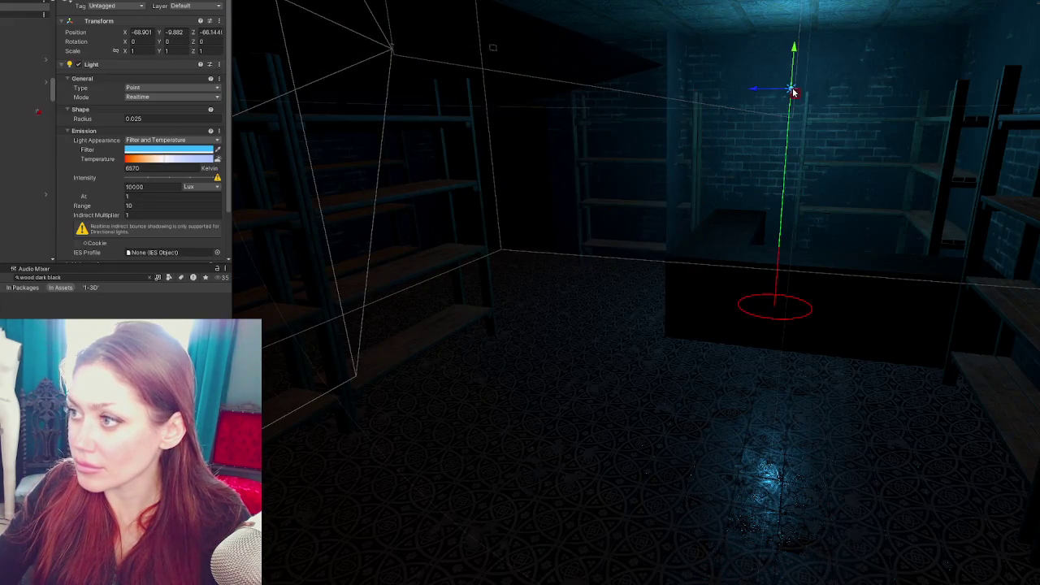
Move the point light over the left shelves and place a duplicate to the right
mouse_move(752, 95)
mouse_down()
mouse_move(463, 69)
mouse_move(467, 61)
mouse_move(536, 177)
mouse_move(304, 230)
mouse_up()
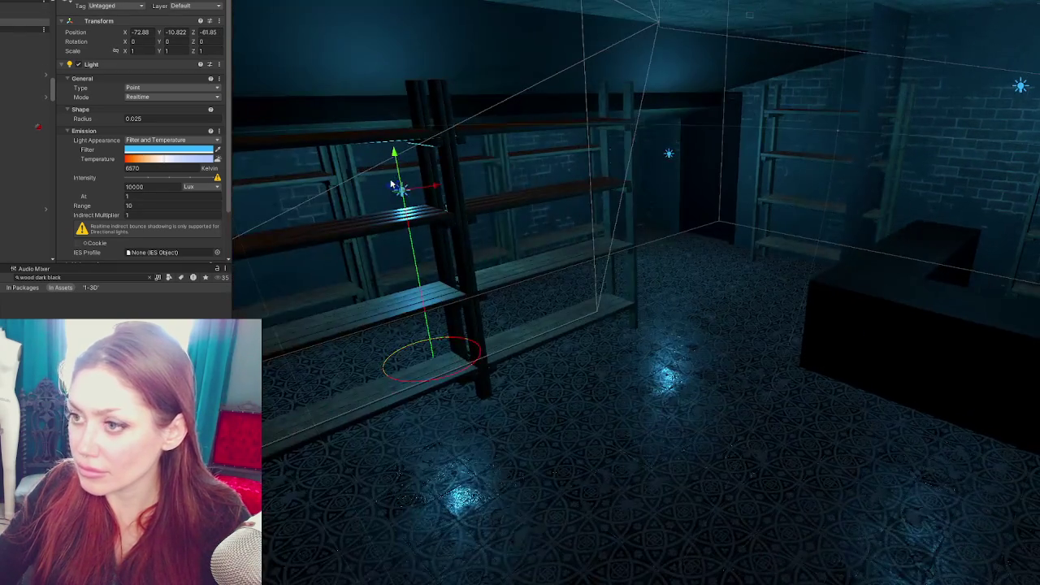
key(ctrl+d)
mouse_move(390, 185)
mouse_down()
mouse_move(479, 223)
mouse_move(793, 301)
mouse_up()
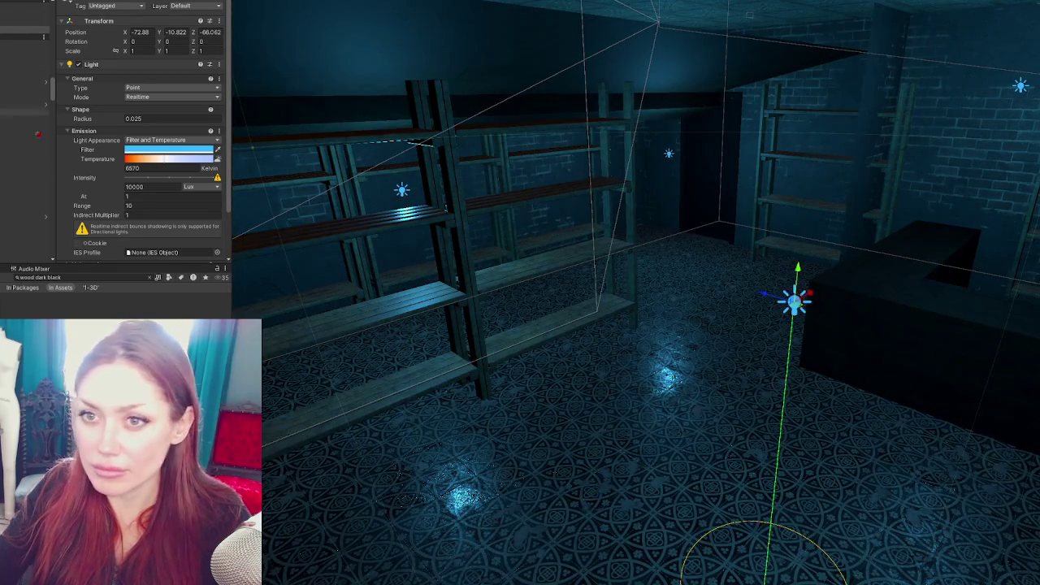
Give the selected point lights 30000 intensity and a saturated light blue filter colour
shift+click(24, 17)
click(128, 187)
text(20000)
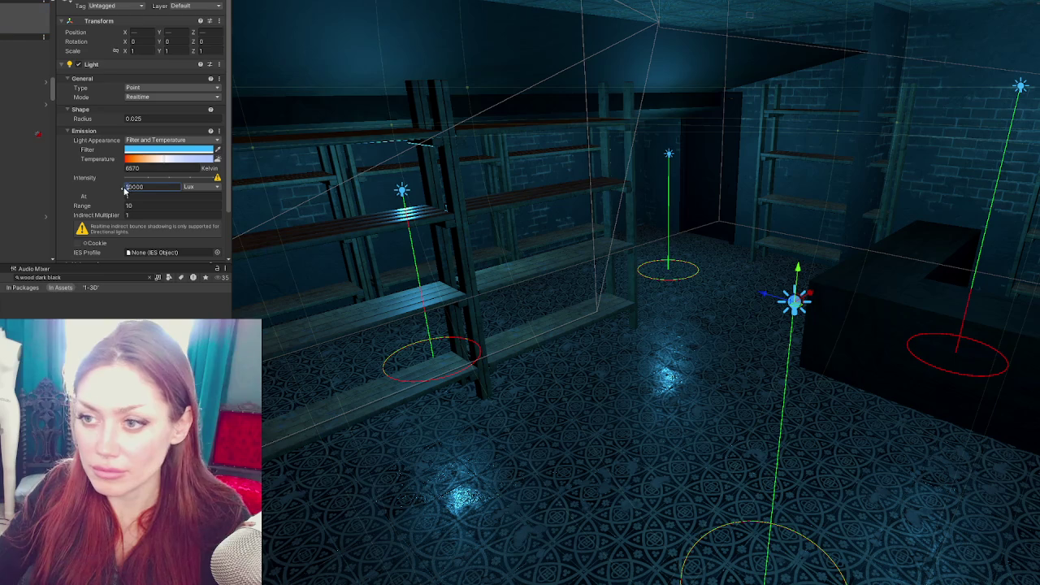
key(Return)
text(30000)
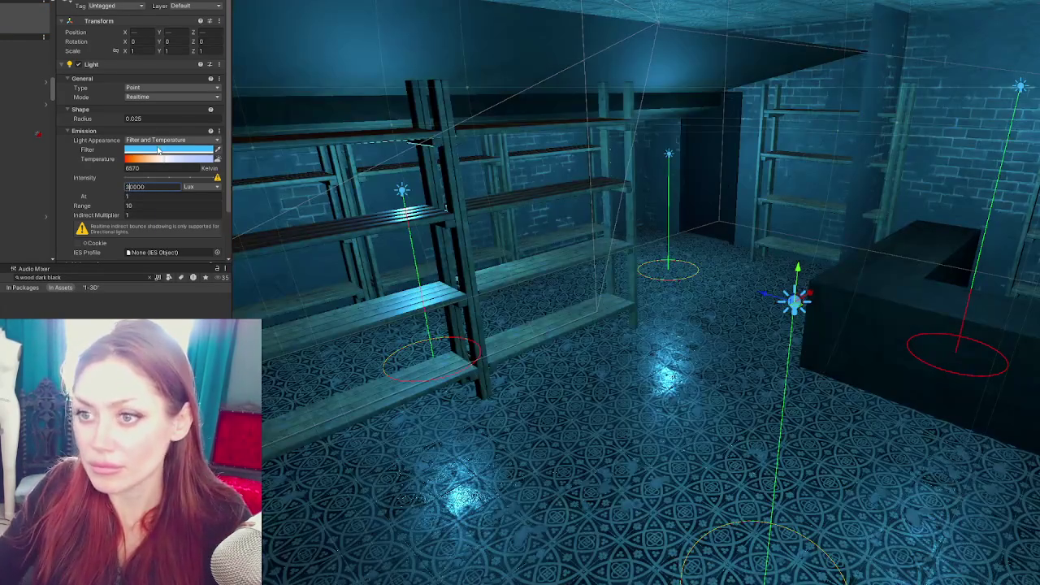
click(166, 150)
click(208, 194)
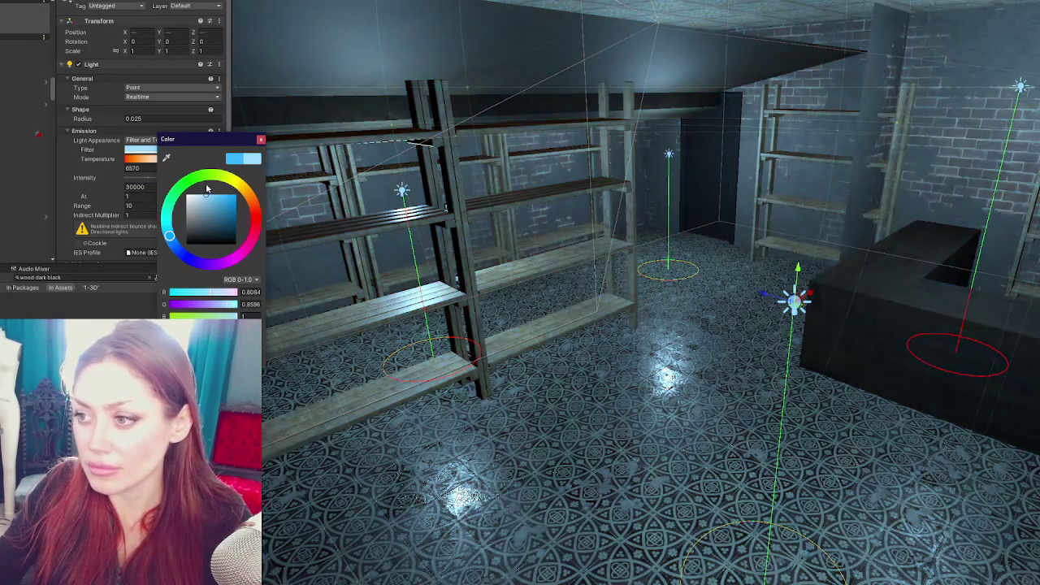
drag(212, 186, 230, 194)
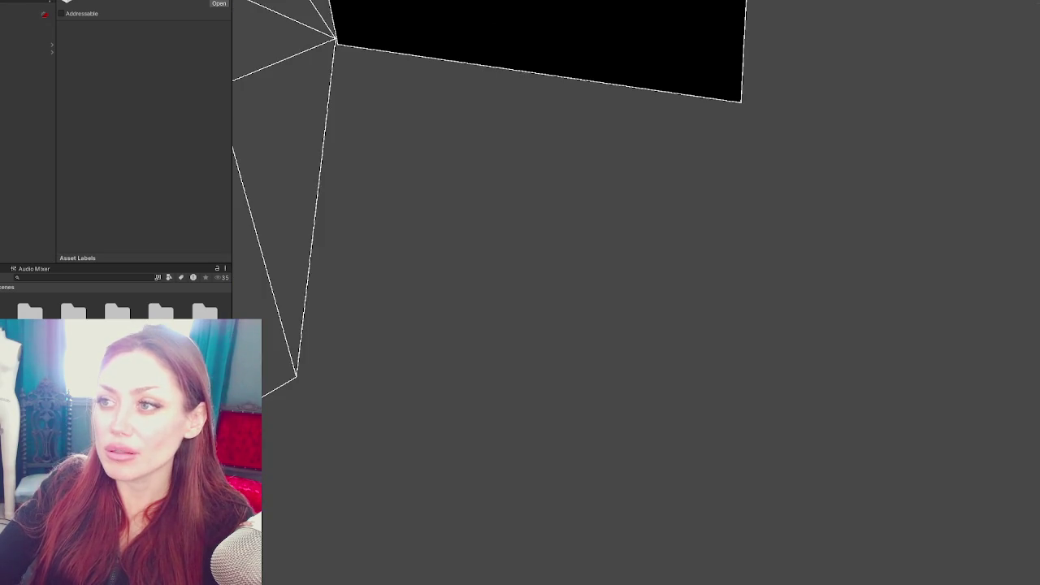
Widen the Scene view and enter Play mode to launch the STRAIN game
drag(232, 60, 71, 61)
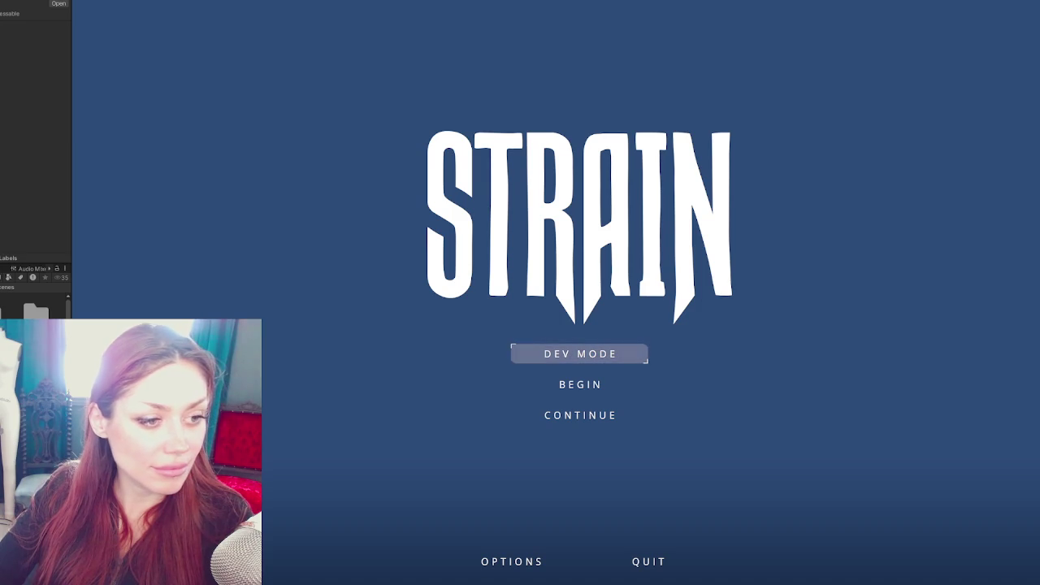
click(579, 355)
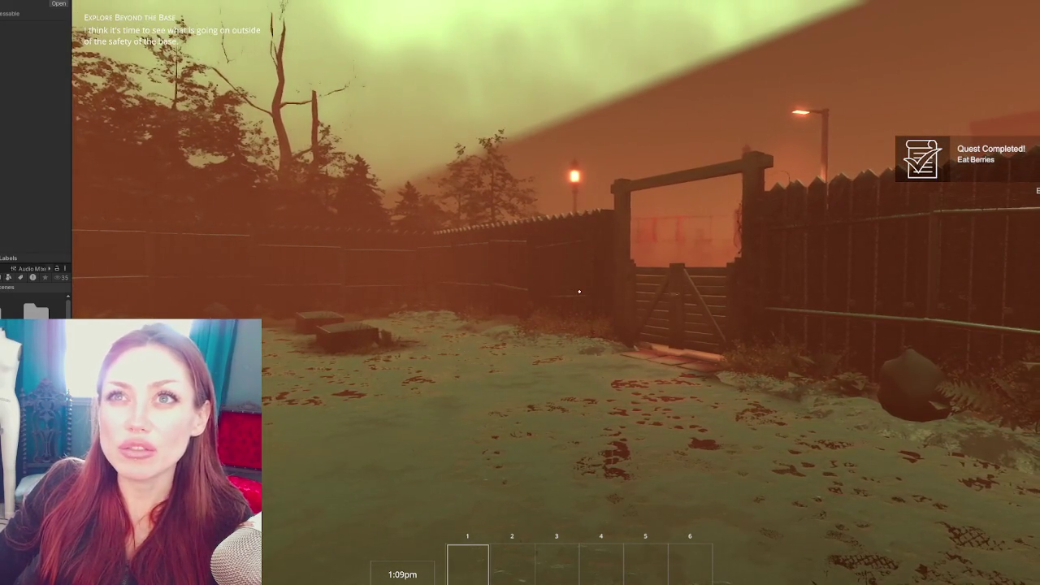
Walk the player out of the fenced yard through the EXIT gate
key(w)
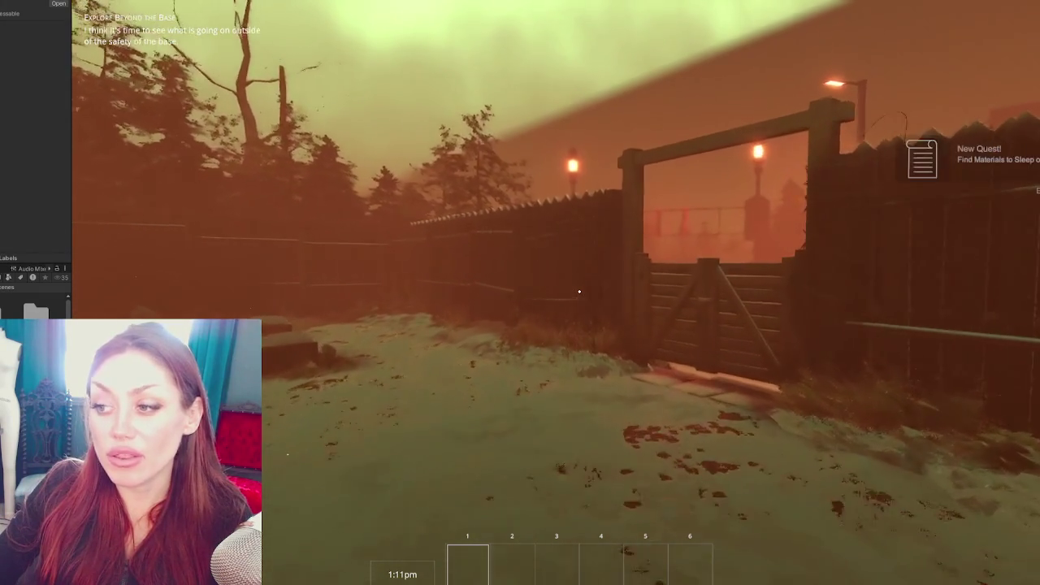
key(w)
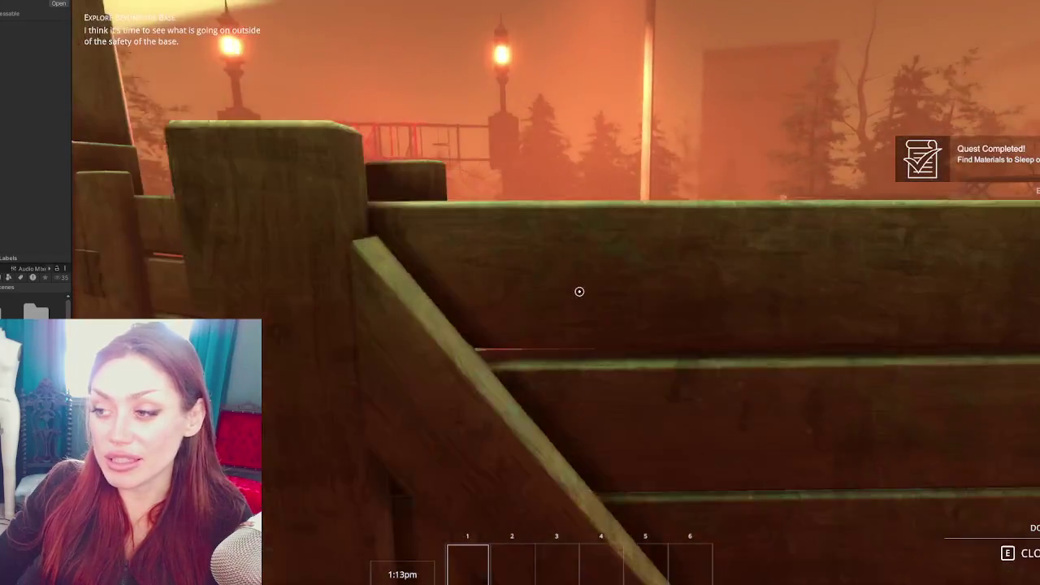
key(w)
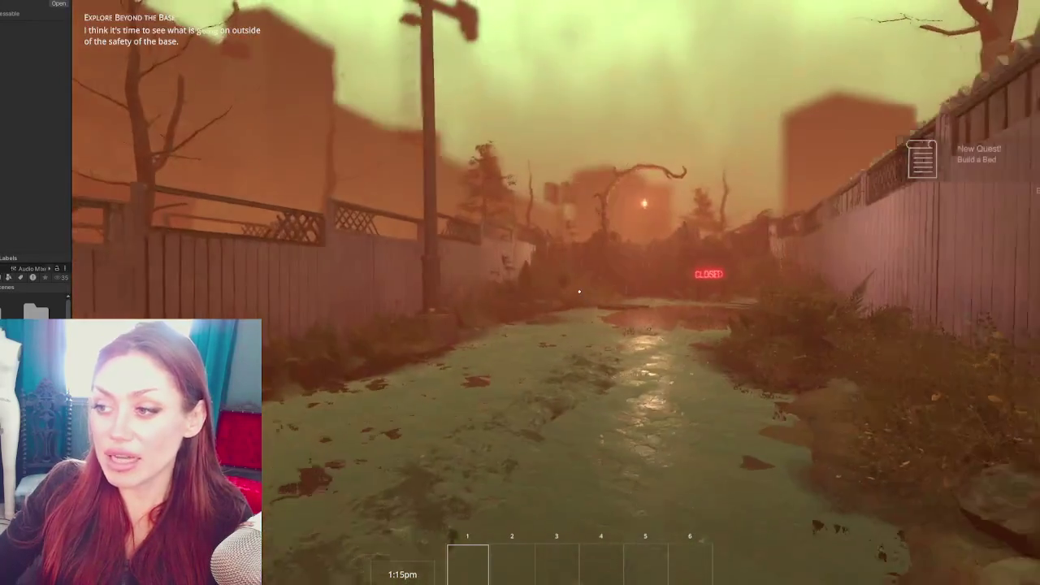
key(w)
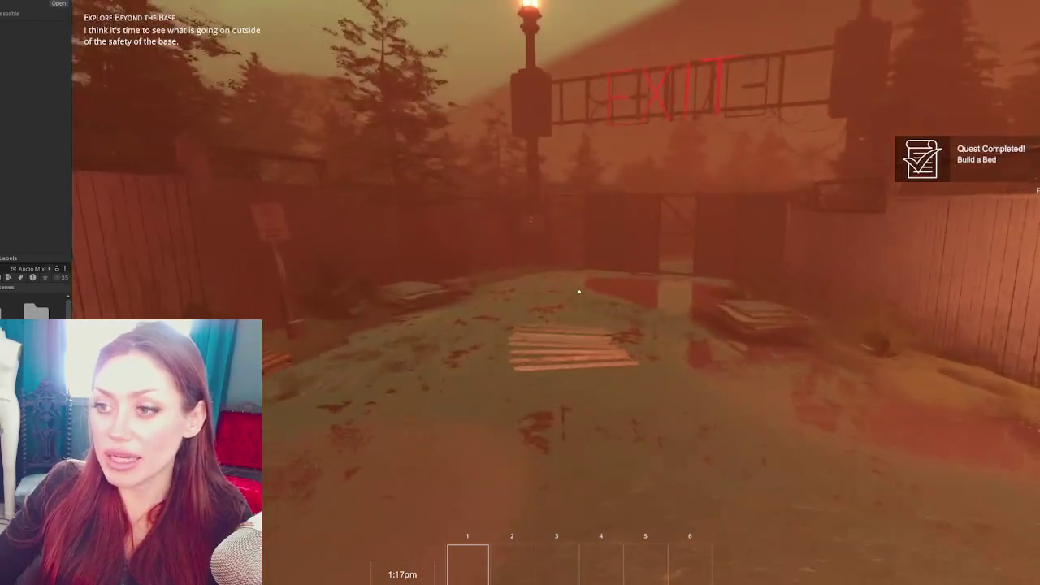
key(w)
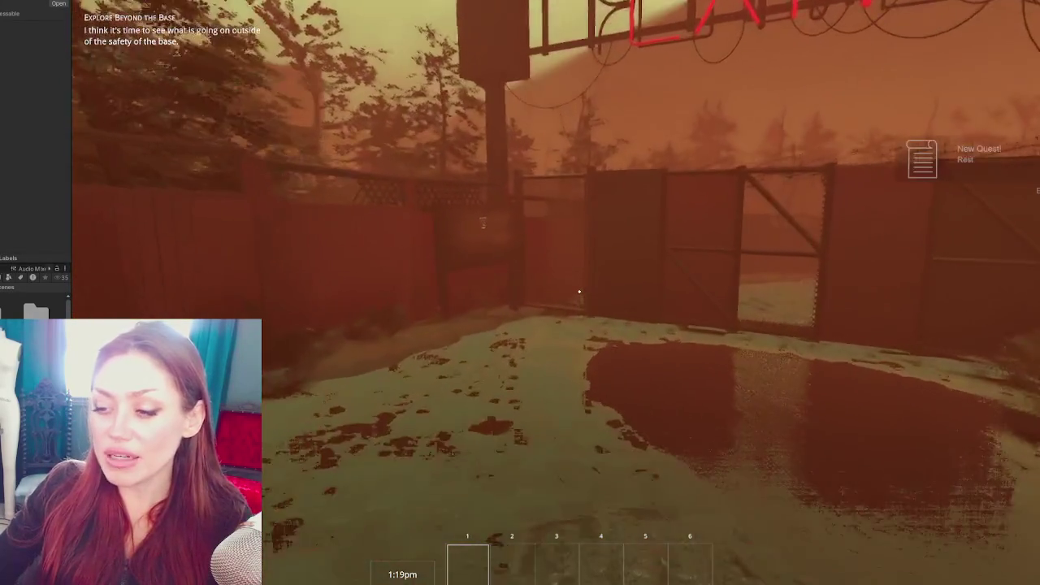
key(w)
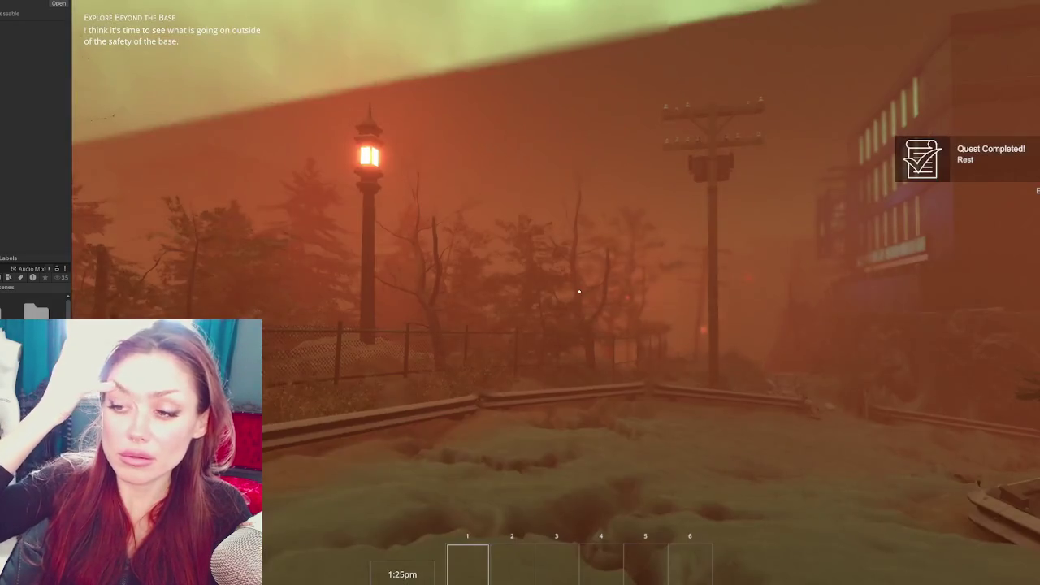
Follow the rocky path past the guardrail, down the stone steps and along the foggy street
key(w)
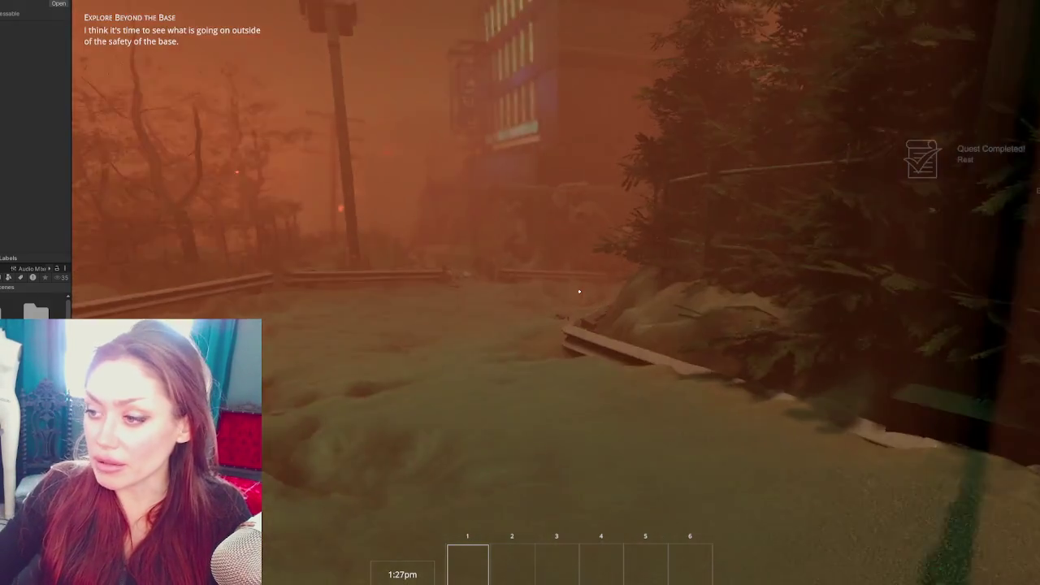
key(w)
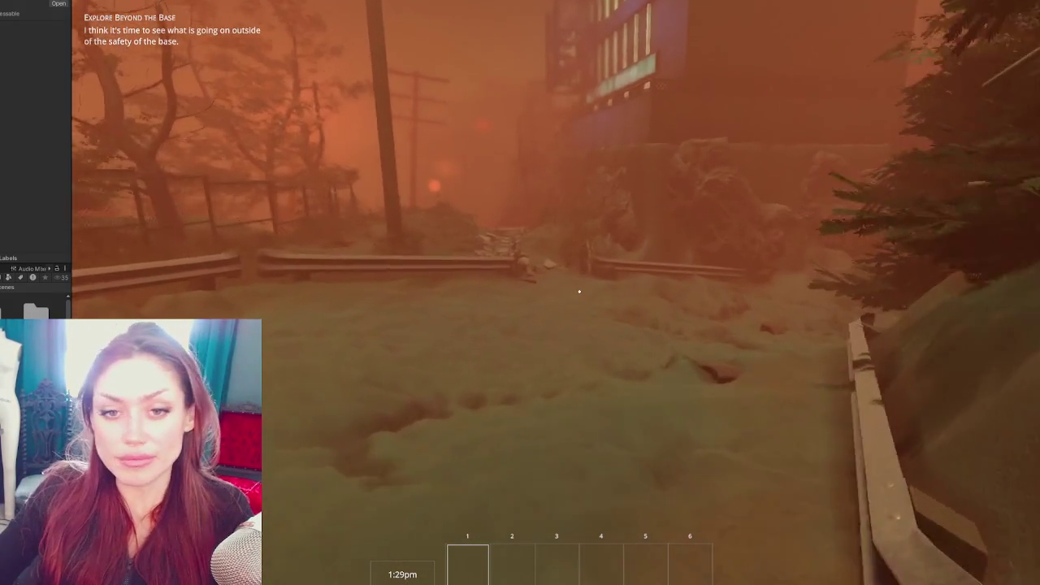
key(w)
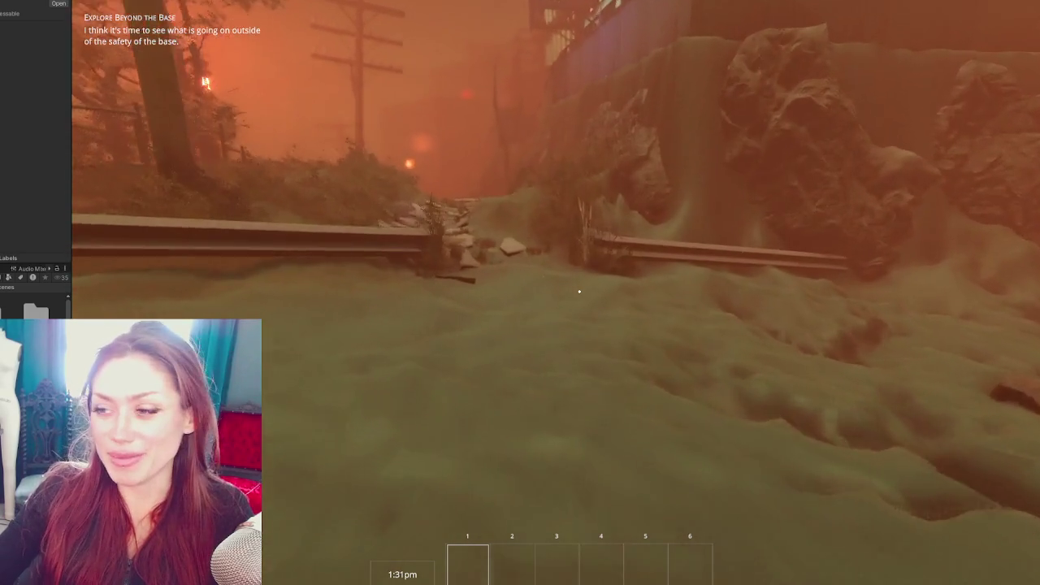
key(w)
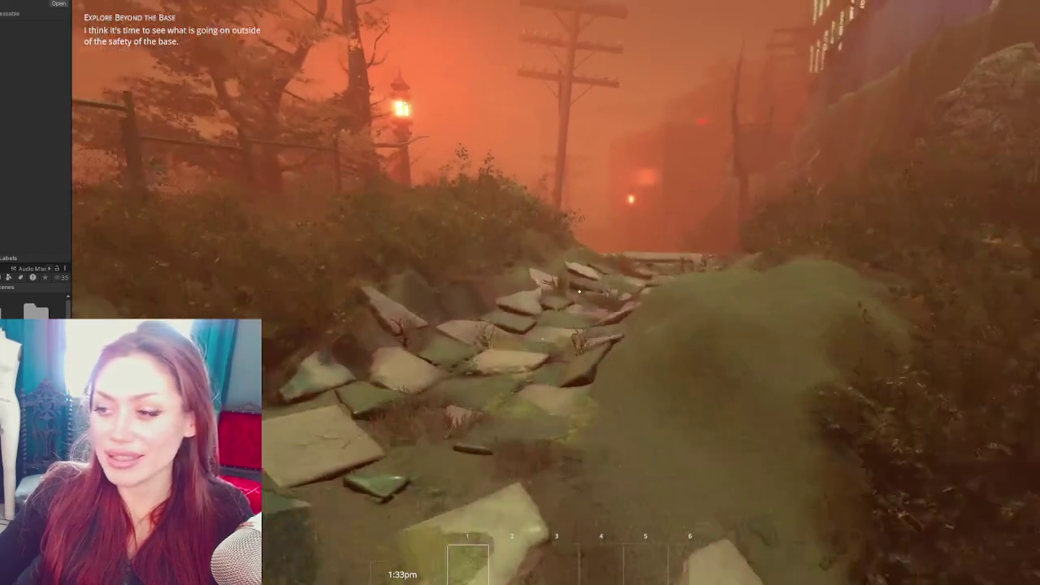
key(w)
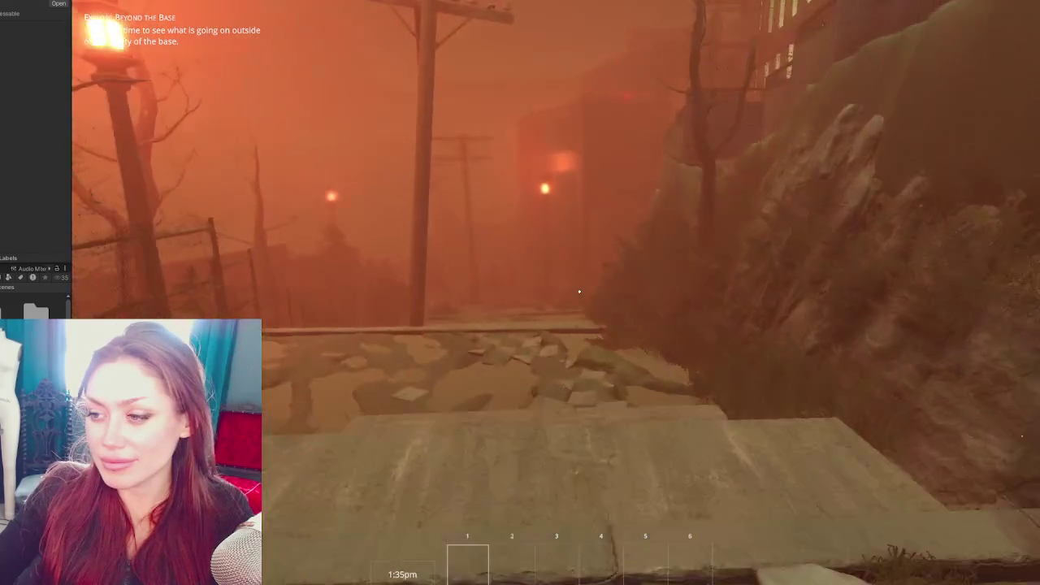
key(w)
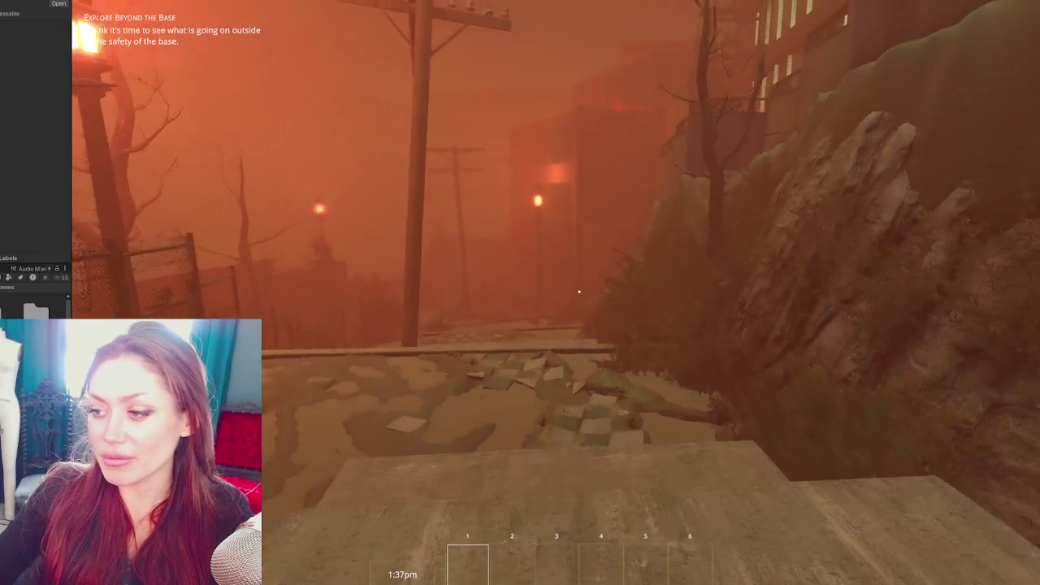
key(w)
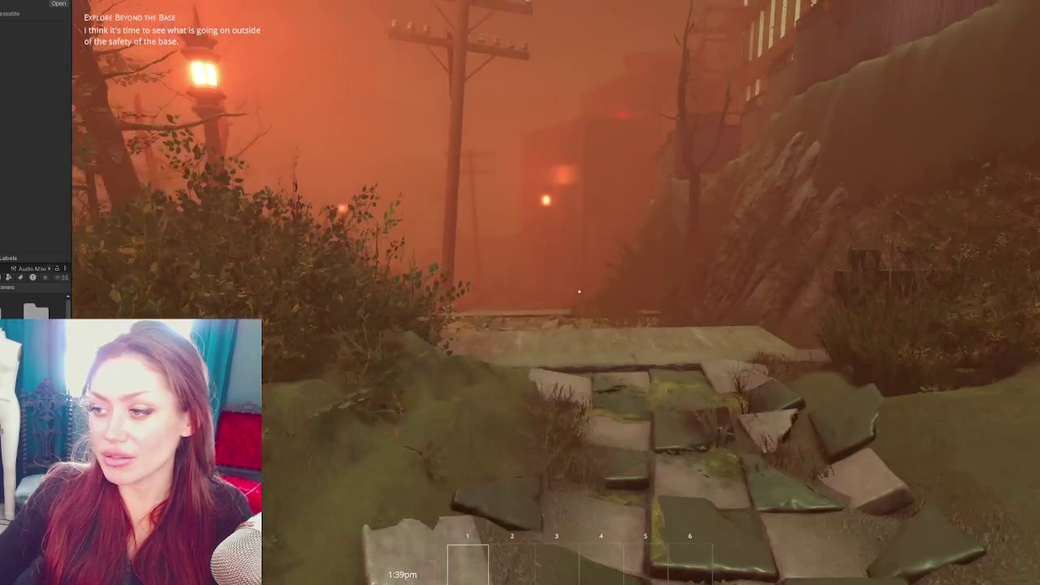
key(w)
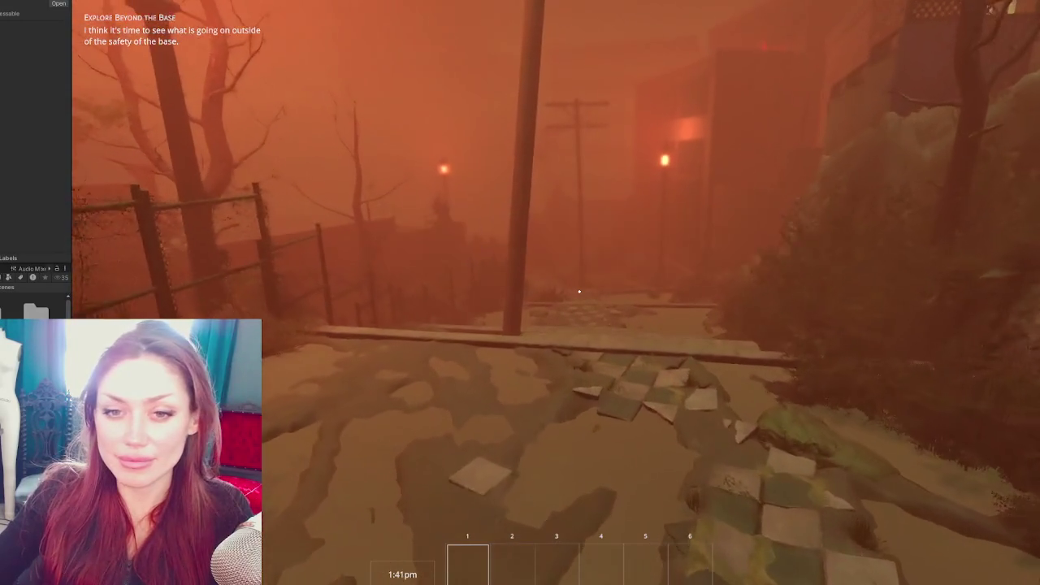
key(w)
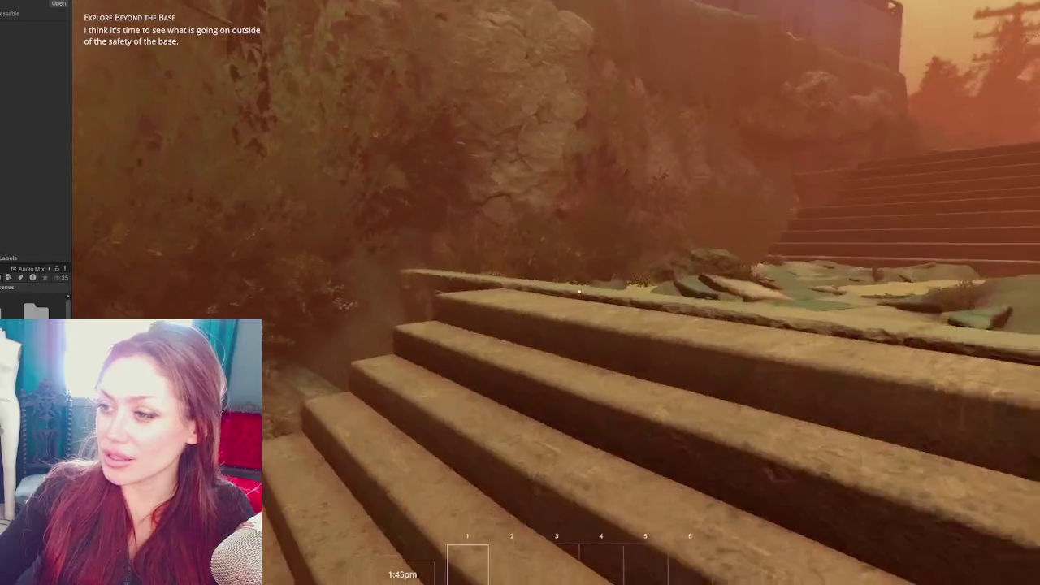
Cross the tiled path, go through the wooden shed door and reach the shop's front door
key(w)
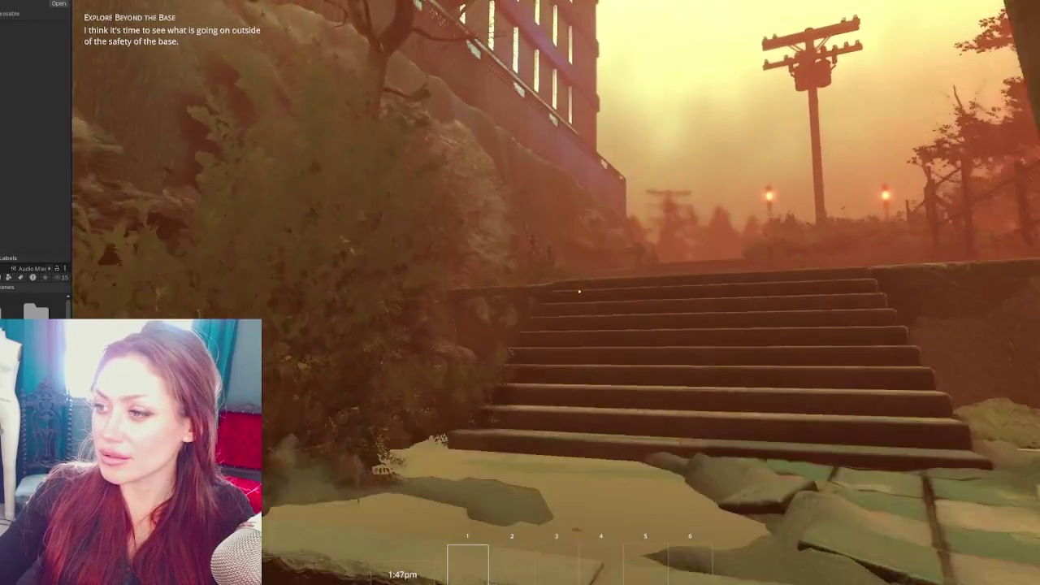
key(w)
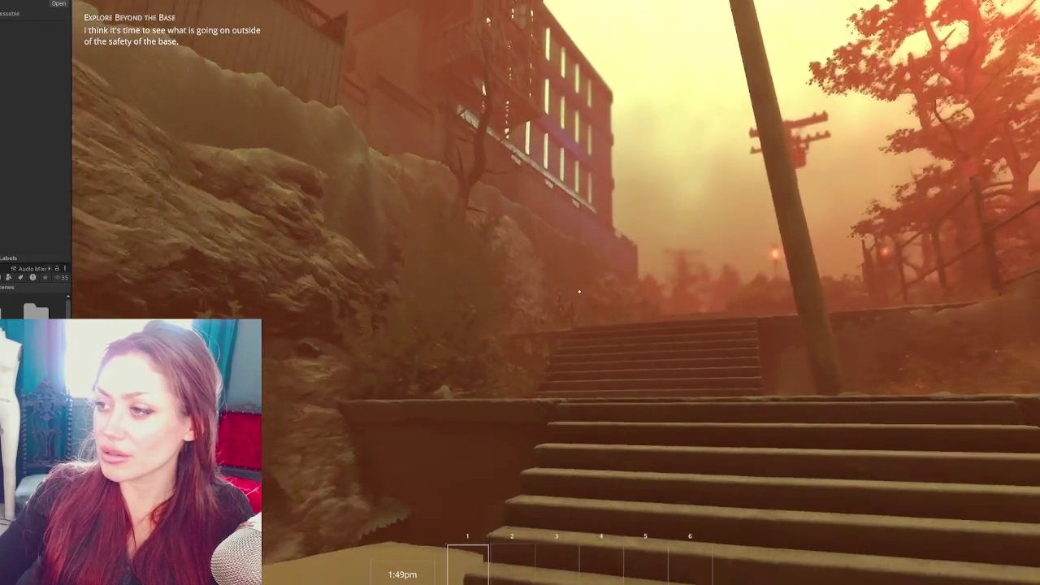
key(w)
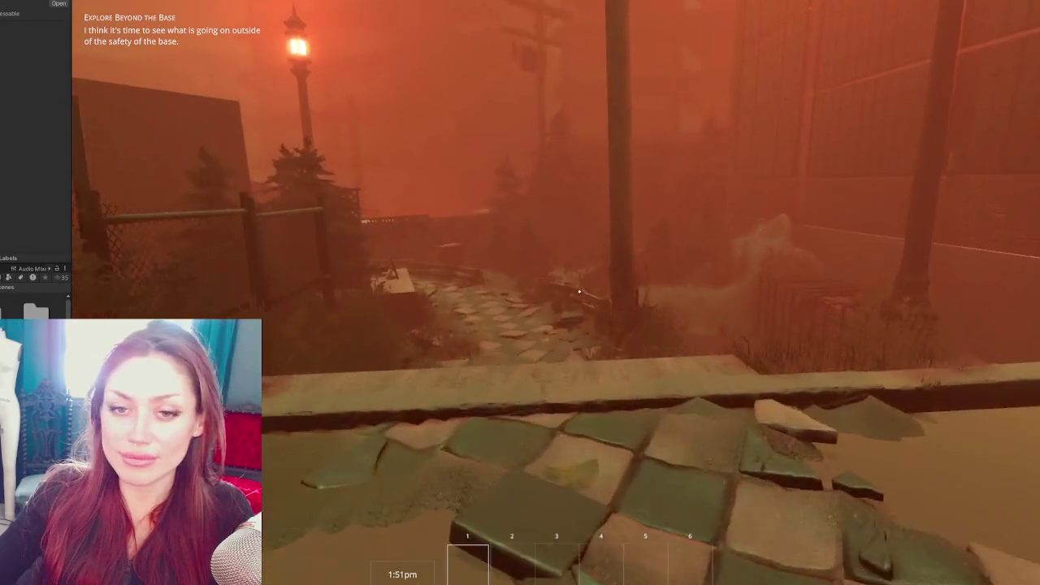
key(w)
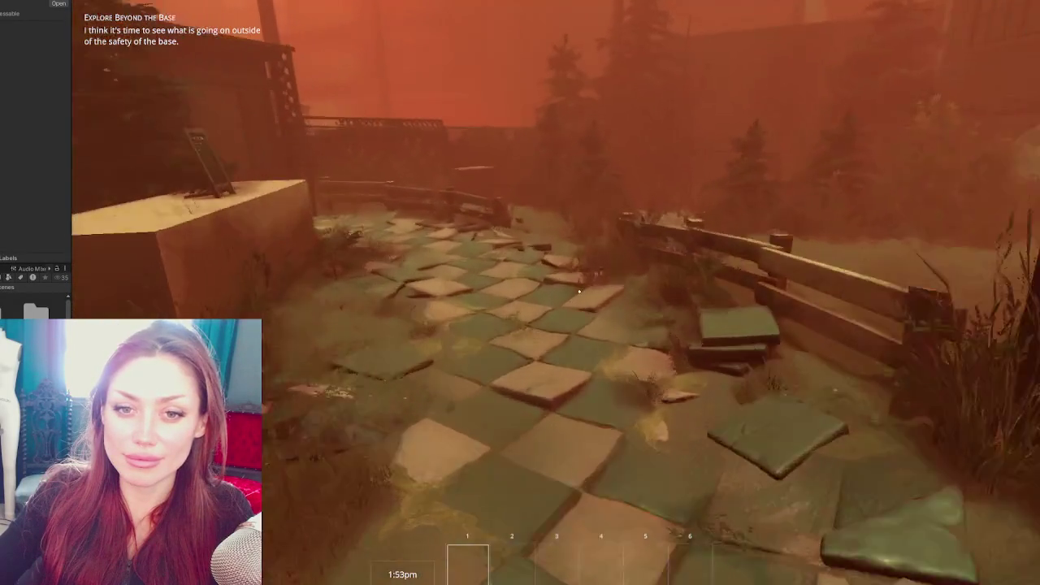
key(w)
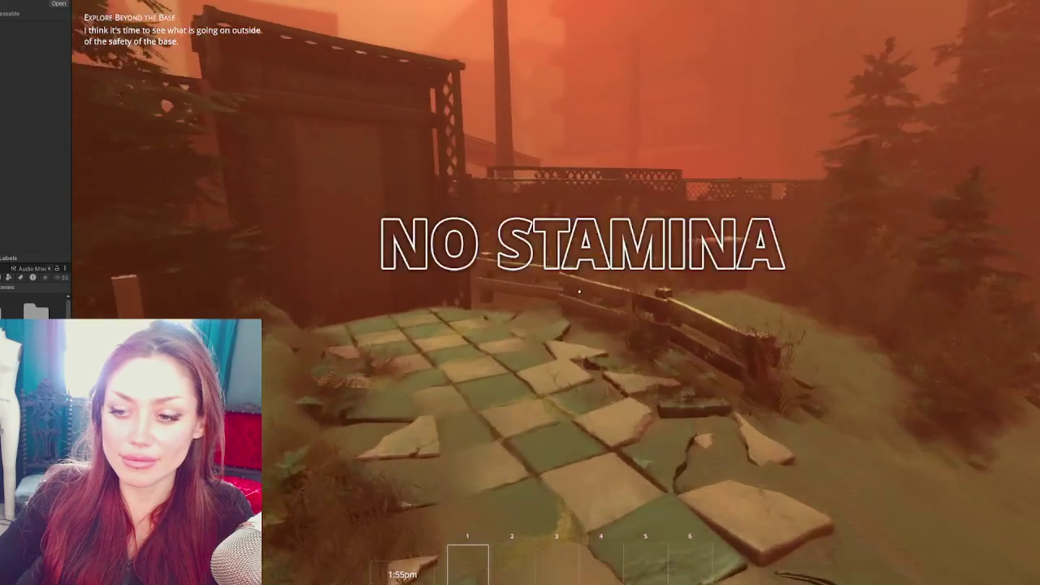
key(w)
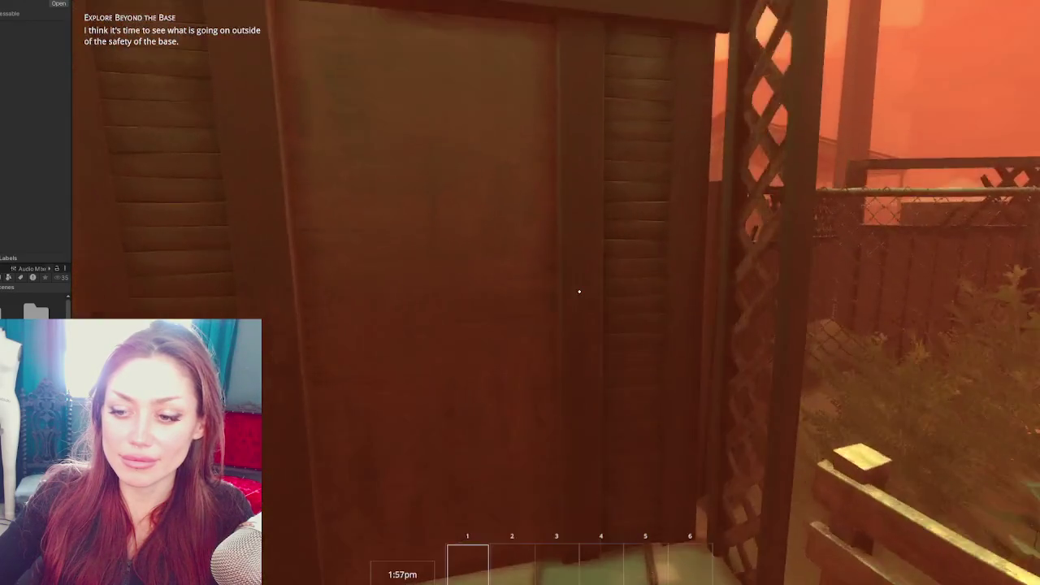
key(e)
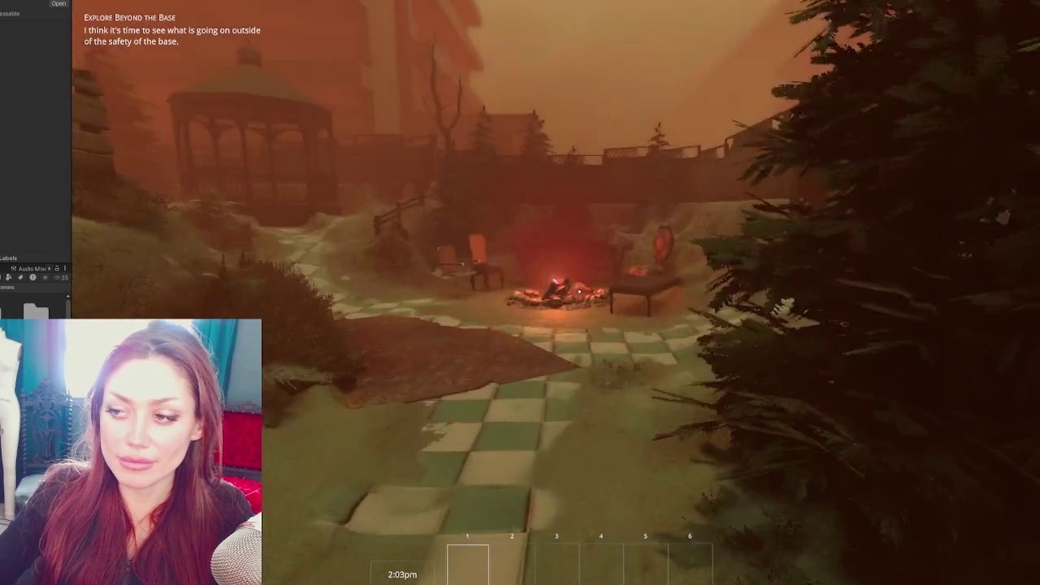
key(w)
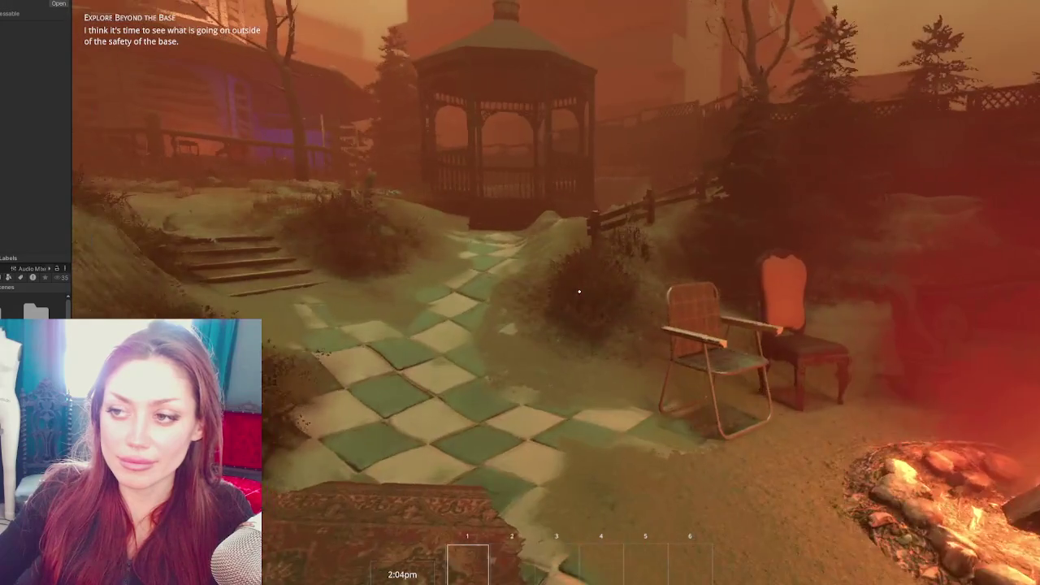
key(w)
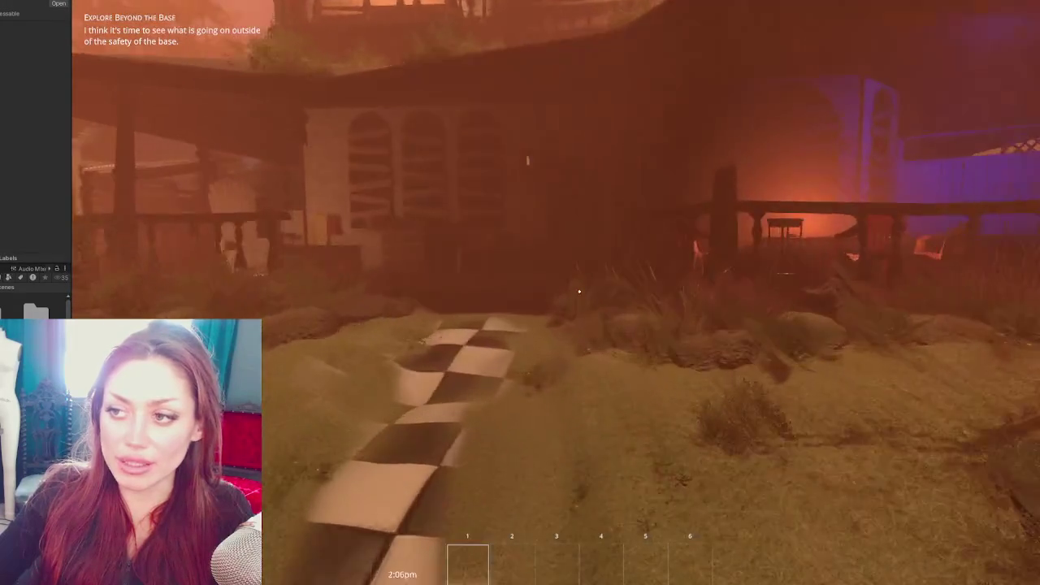
key(w)
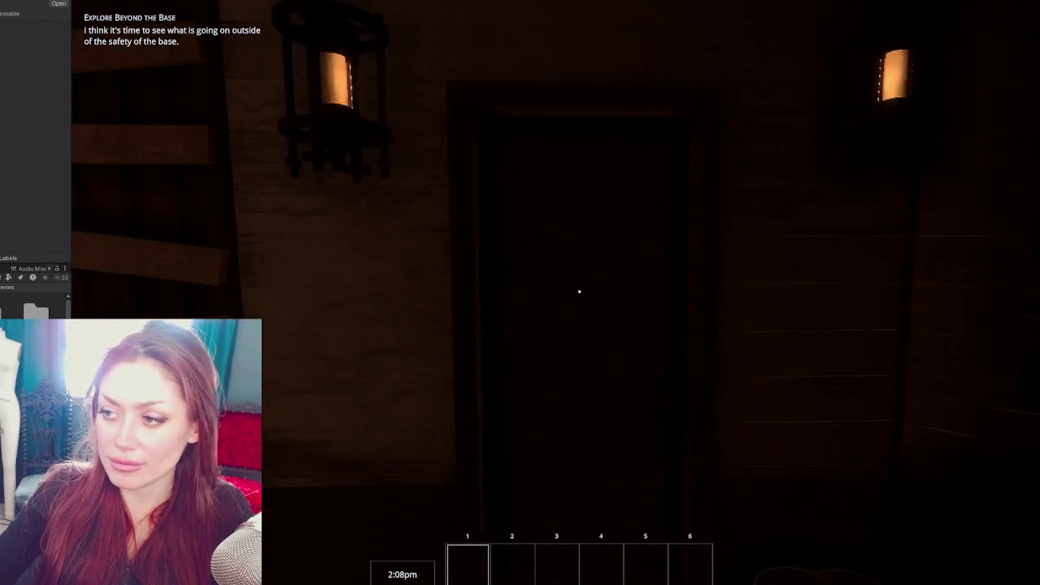
Open the gardening shop's front door and walk inside
key(w)
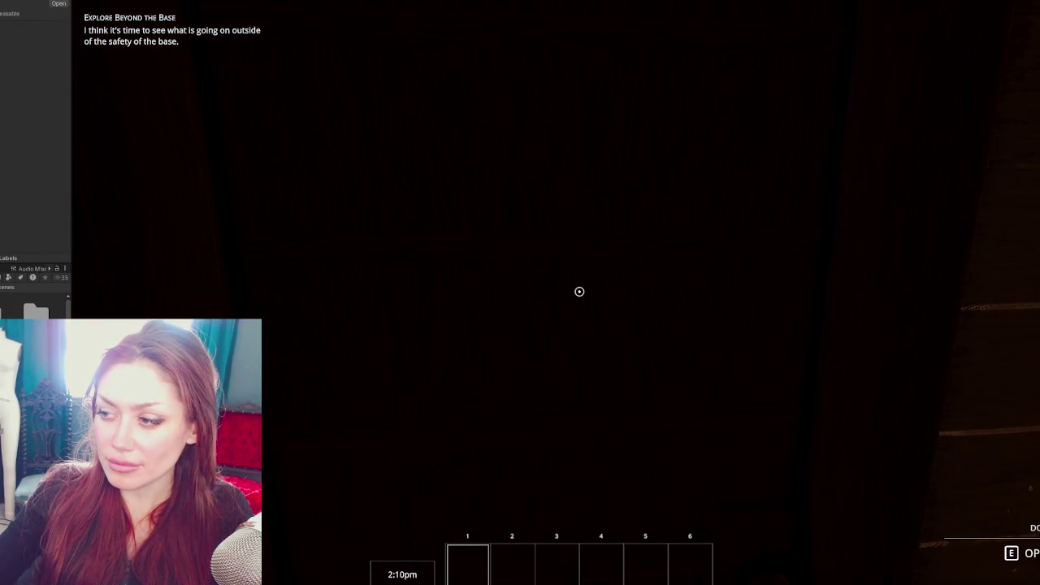
key(e)
key(w)
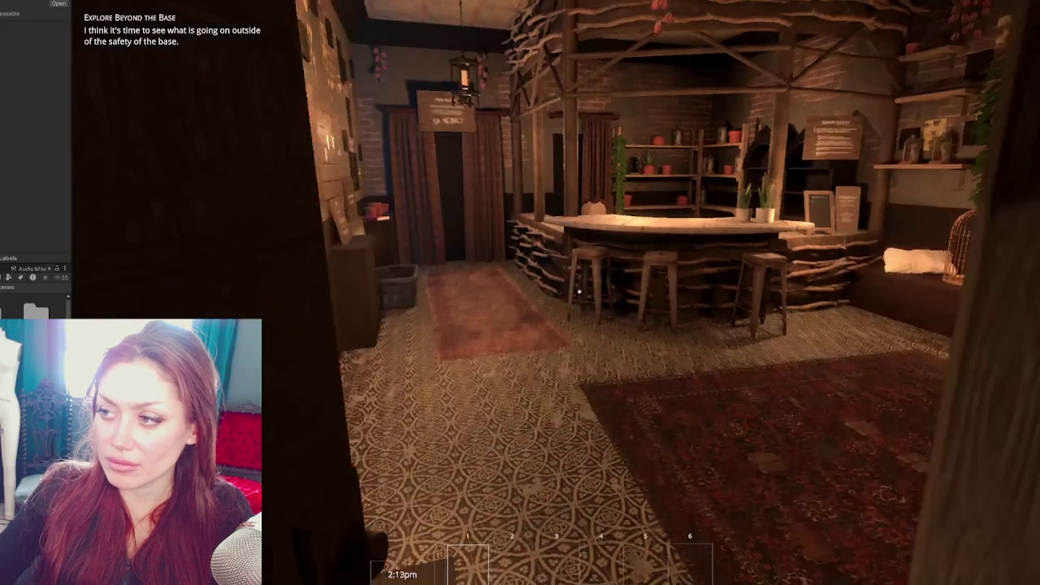
Enter the blue-lit storage room, look over its shelves, then stop the playtest
key(w)
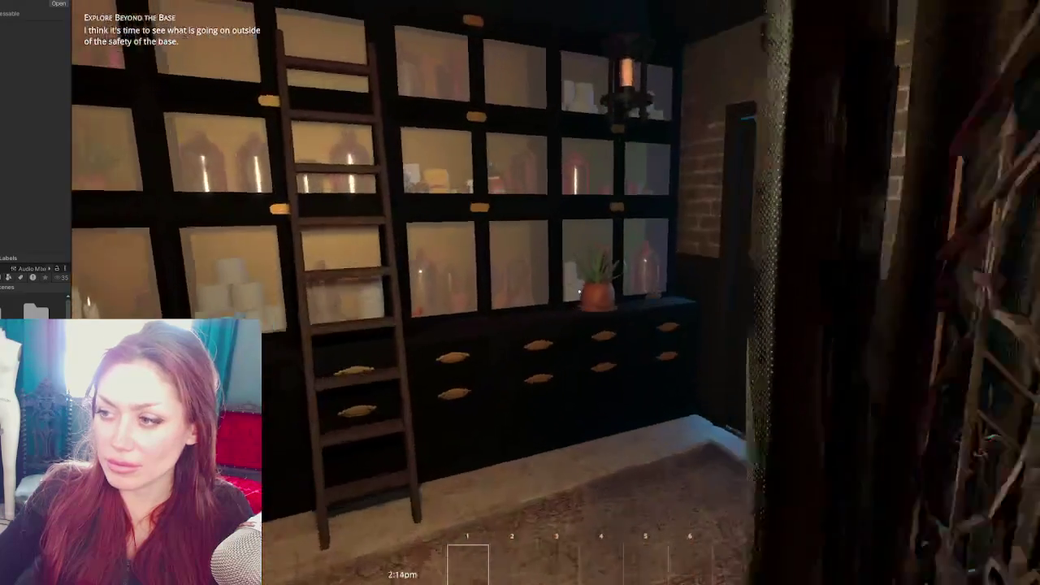
key(e)
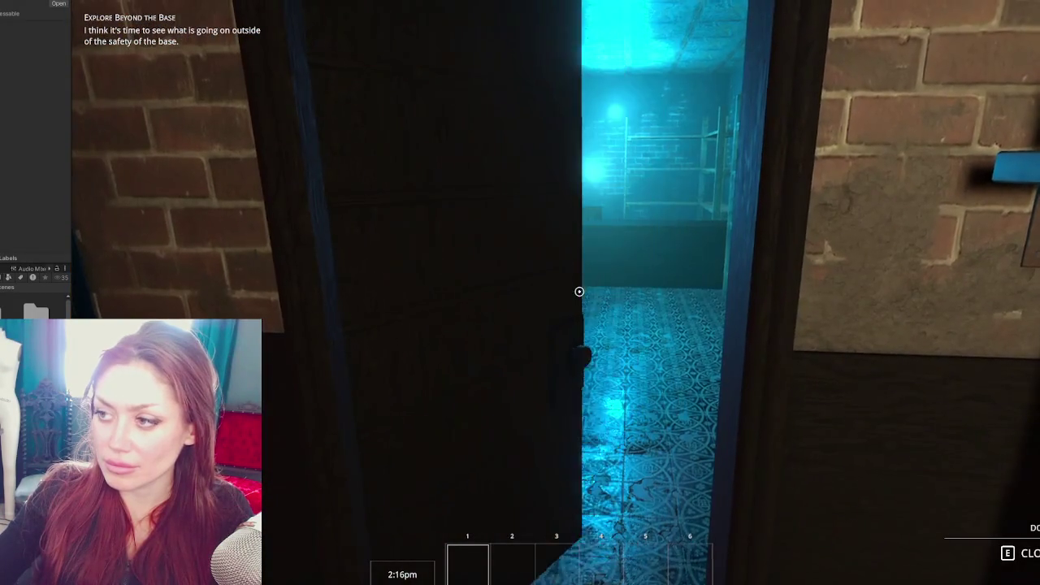
key(w)
key(w)
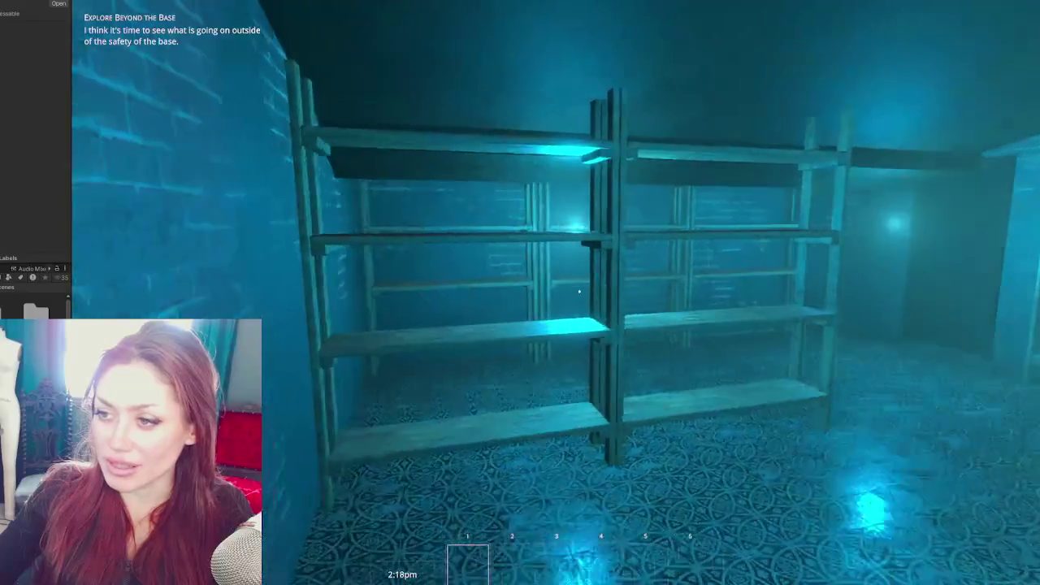
key(w)
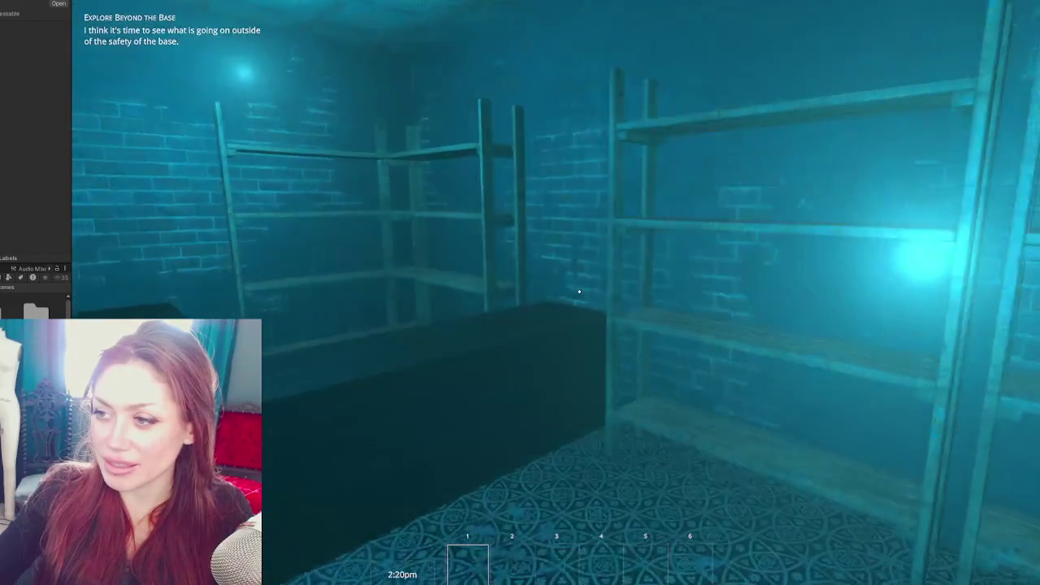
key(s)
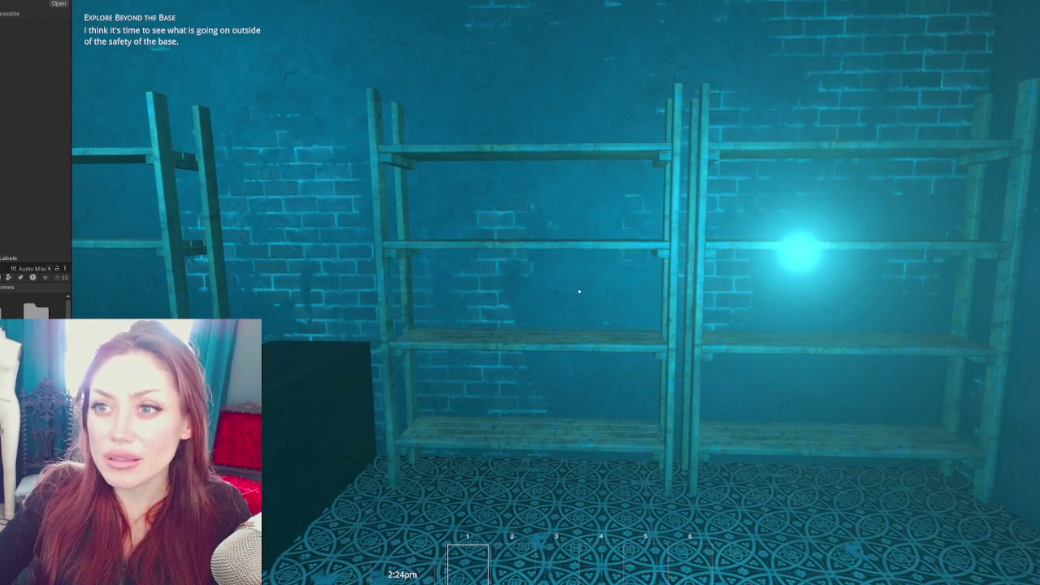
key(ctrl+p)
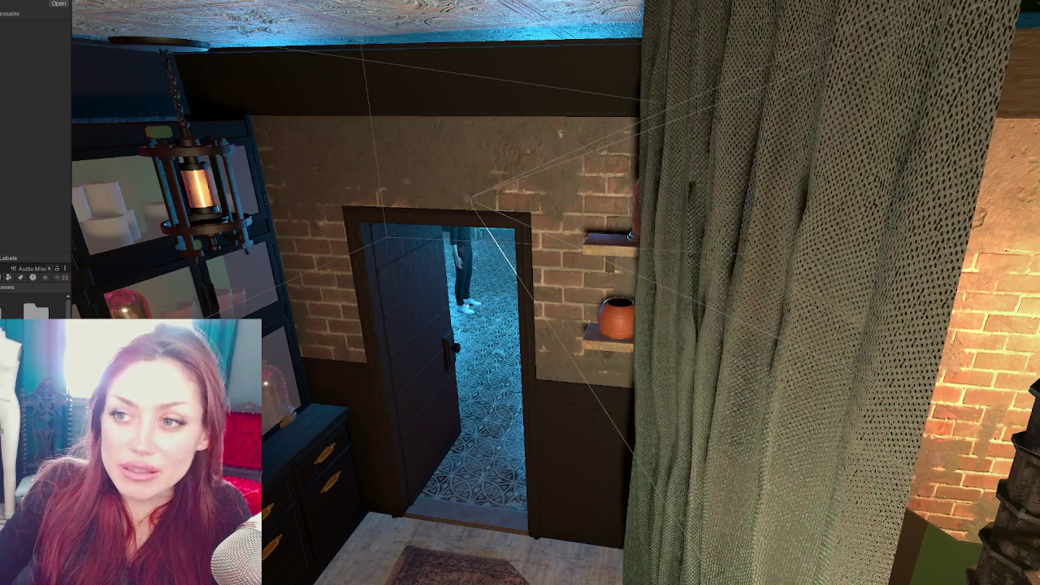
Frame the storage room doorway and set the lantern's point light radius to 2
key(f)
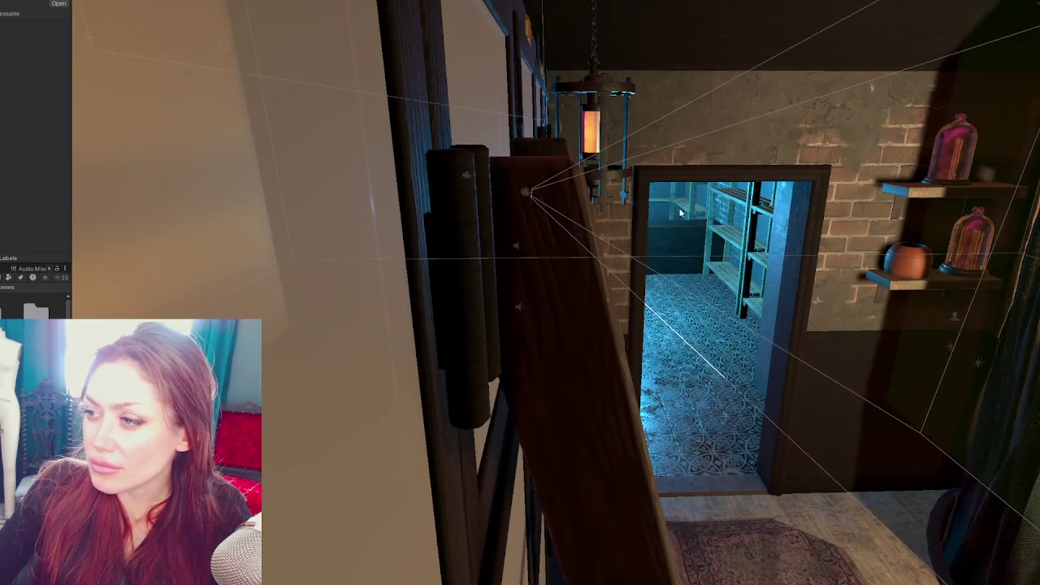
scroll(681, 212, down, 3)
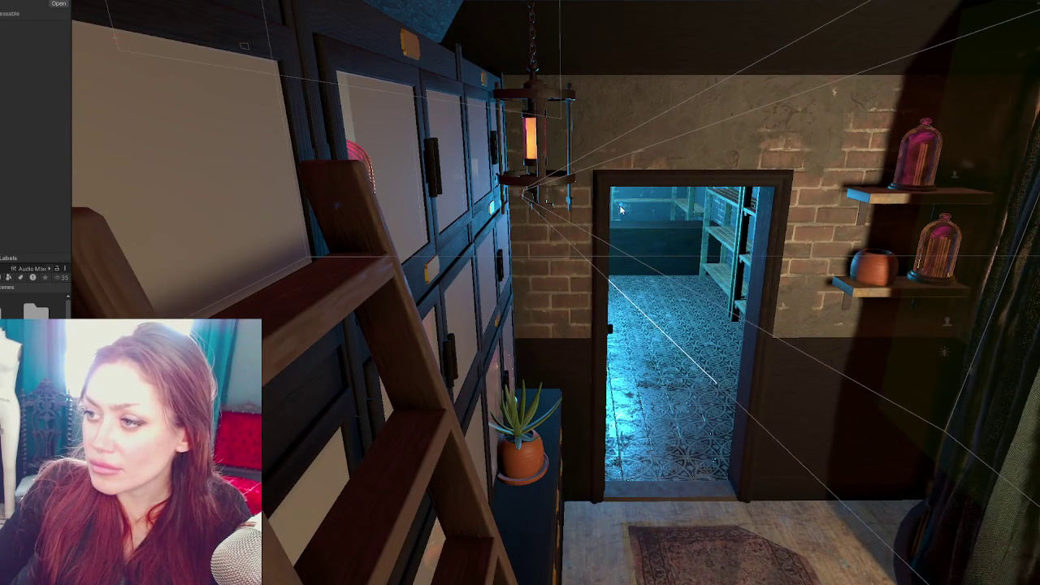
click(620, 210)
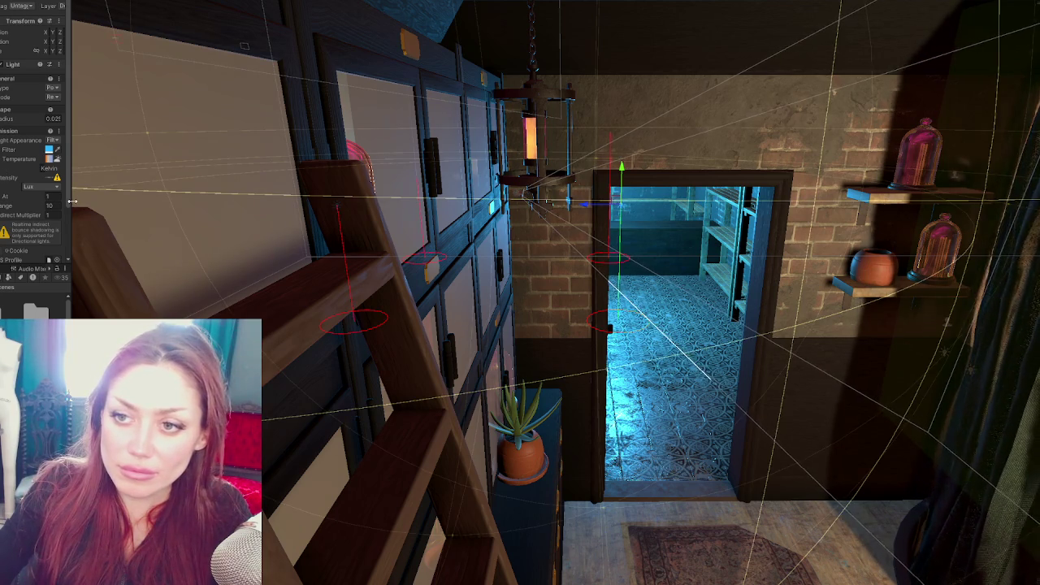
drag(70, 203, 126, 163)
text(2)
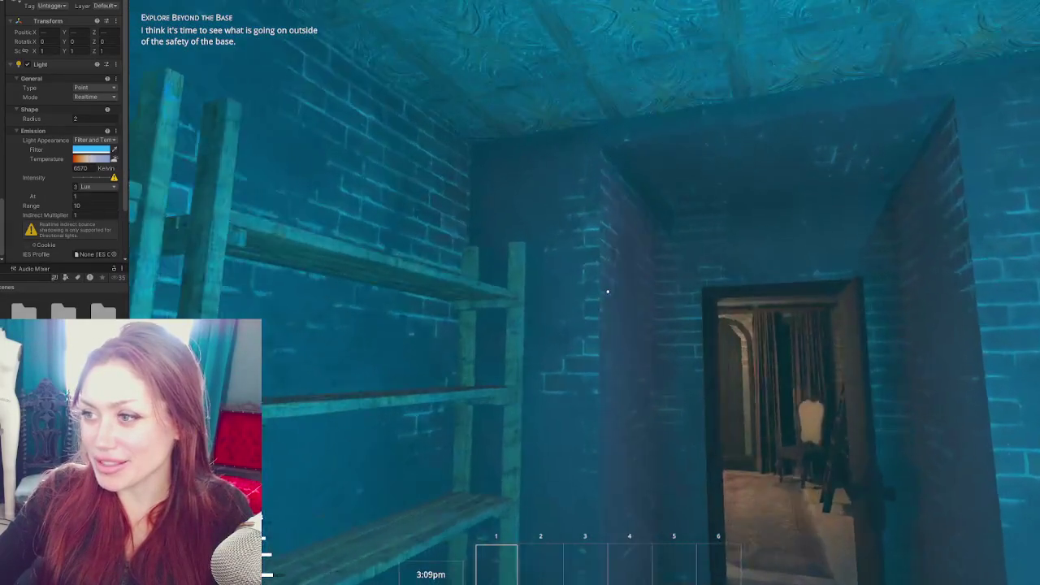
Walk from the storage room doorway through the shop out to the red-lit campfire
key(w)
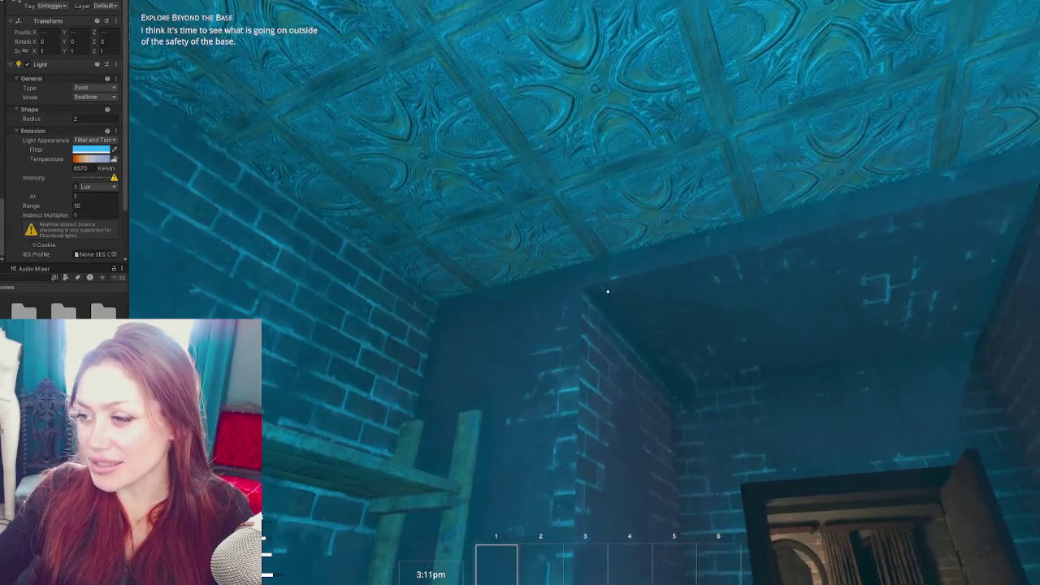
key(w)
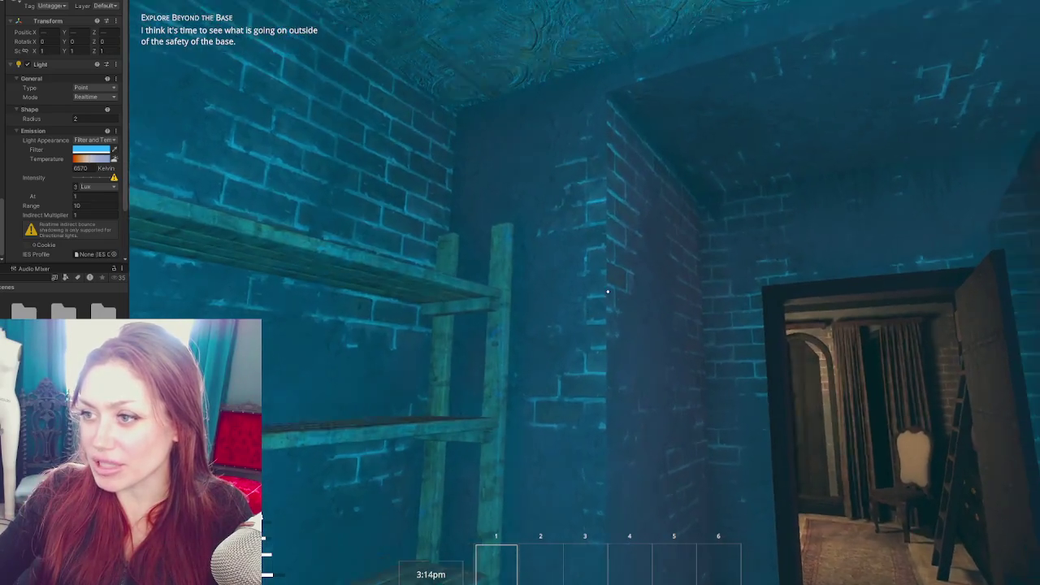
mouse_move(606, 291)
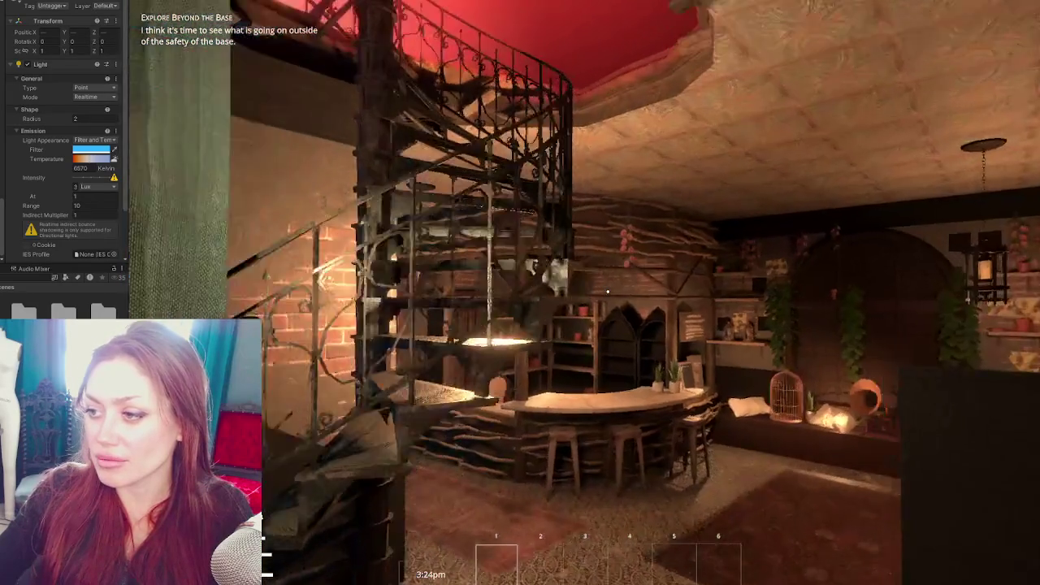
key(w)
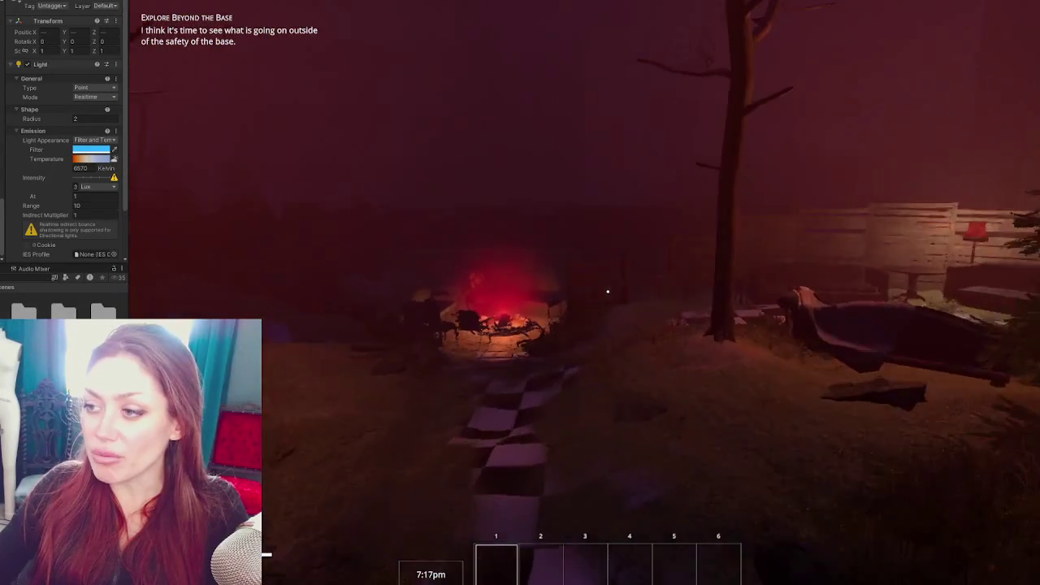
Look around the campfire, then walk through the bar room and hallway into the blue storage room
key(a)
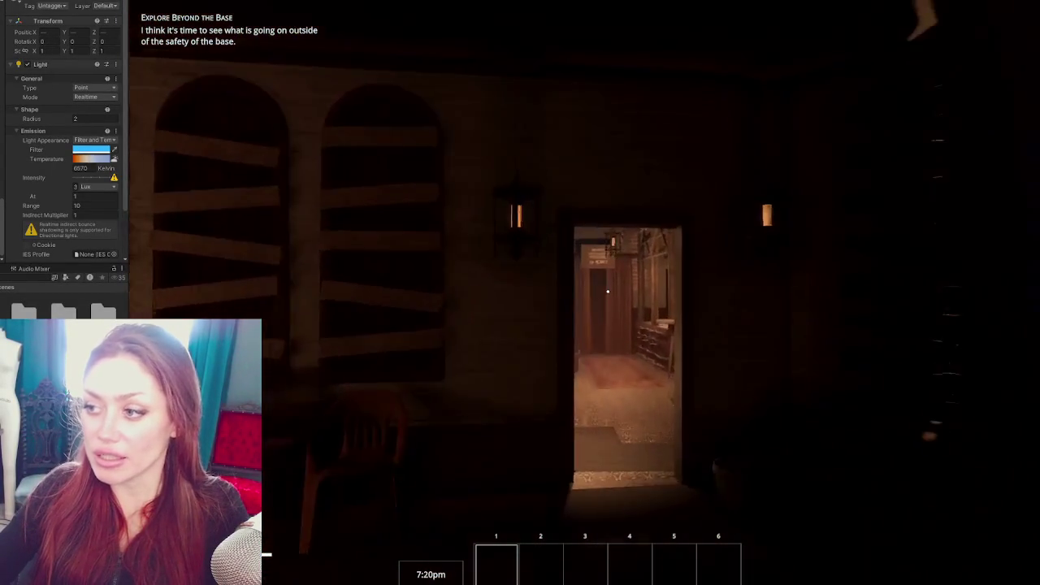
key(w)
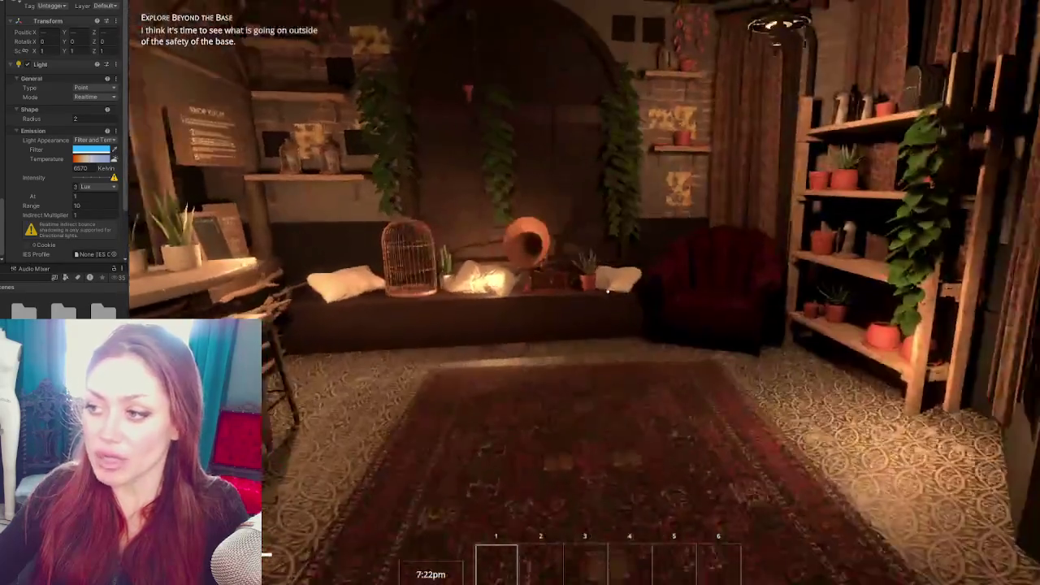
key(w)
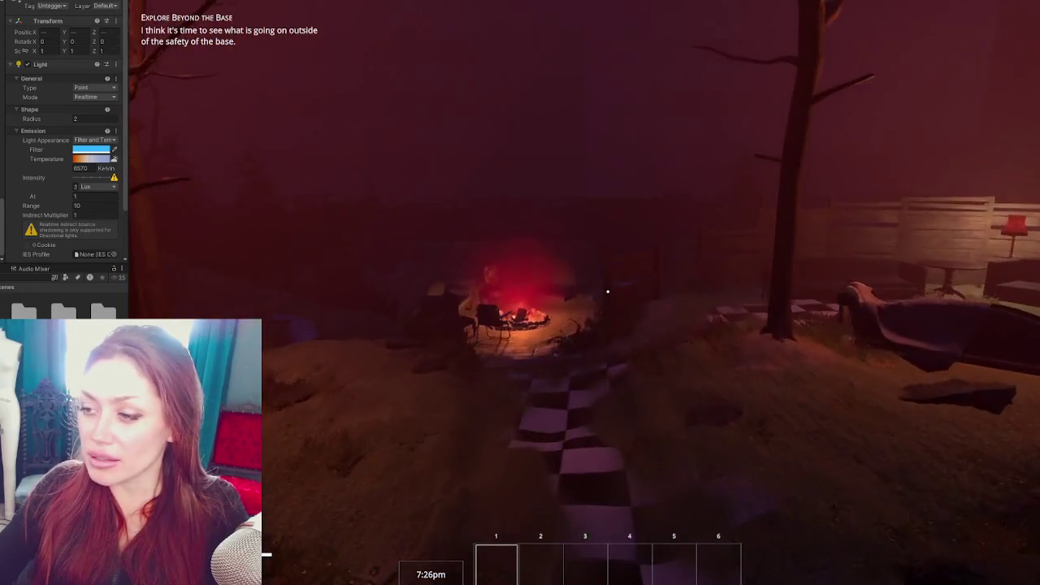
key(w)
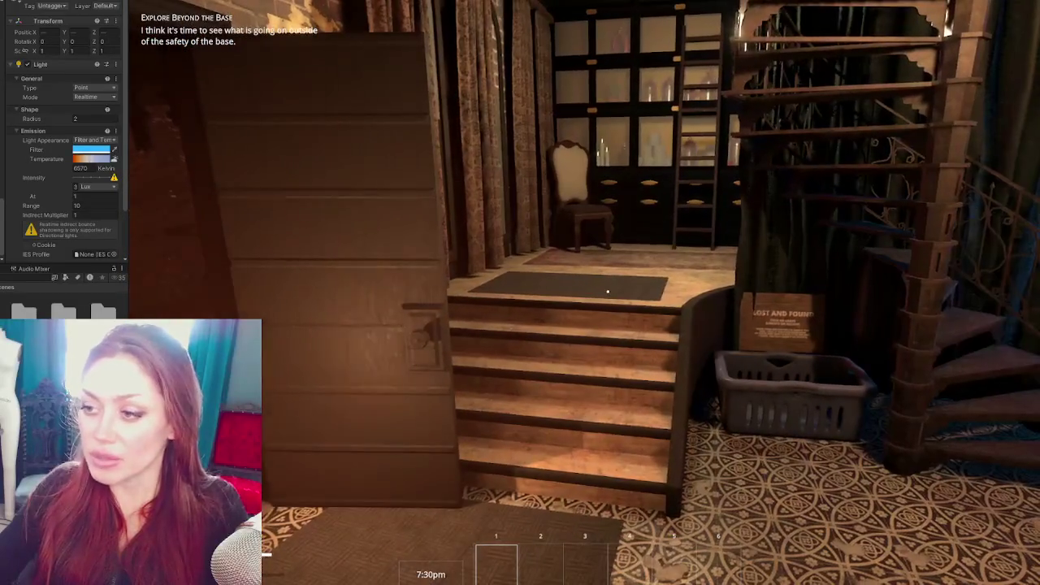
key(w)
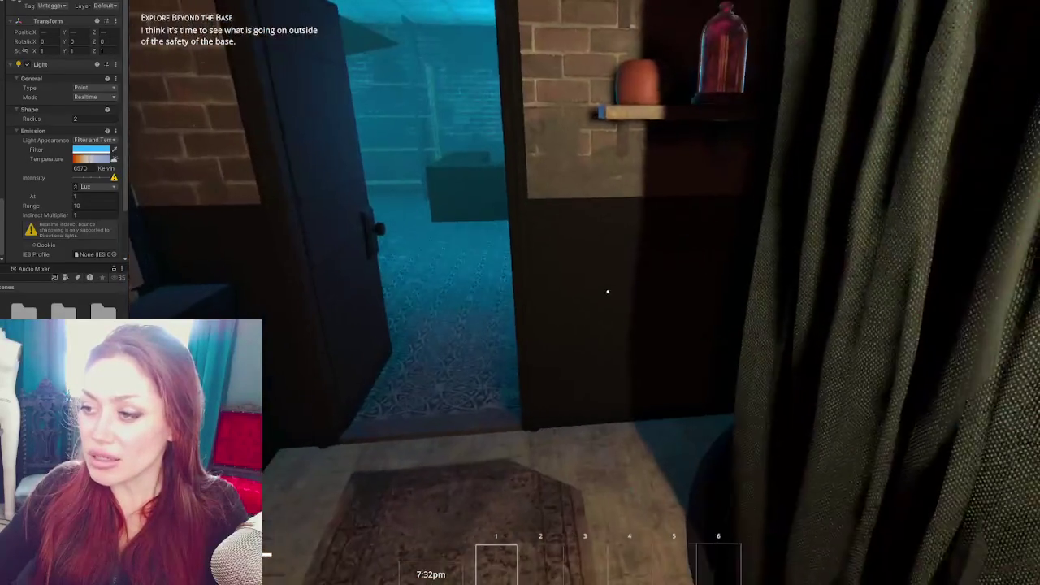
key(w)
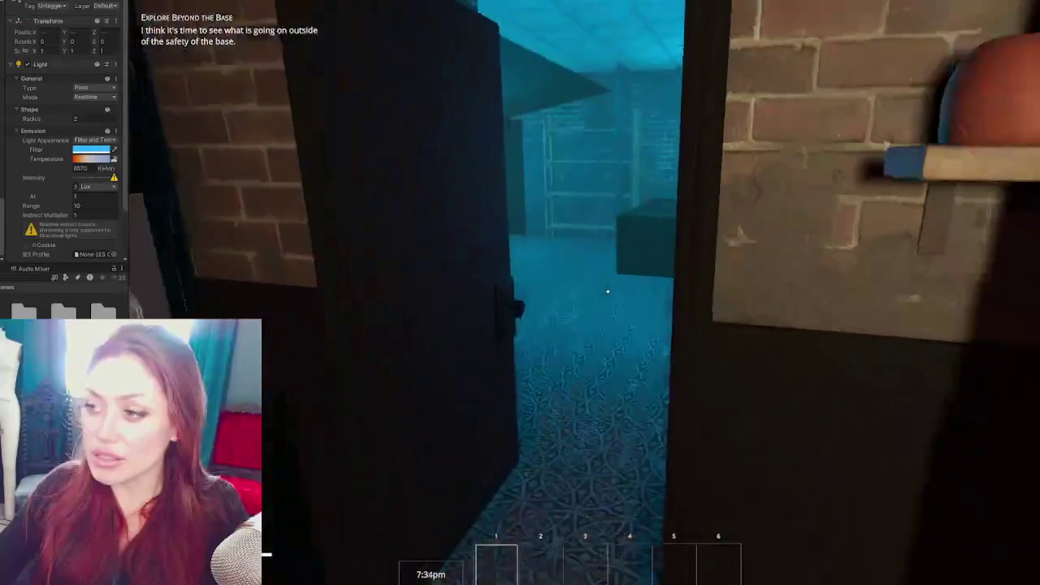
key(w)
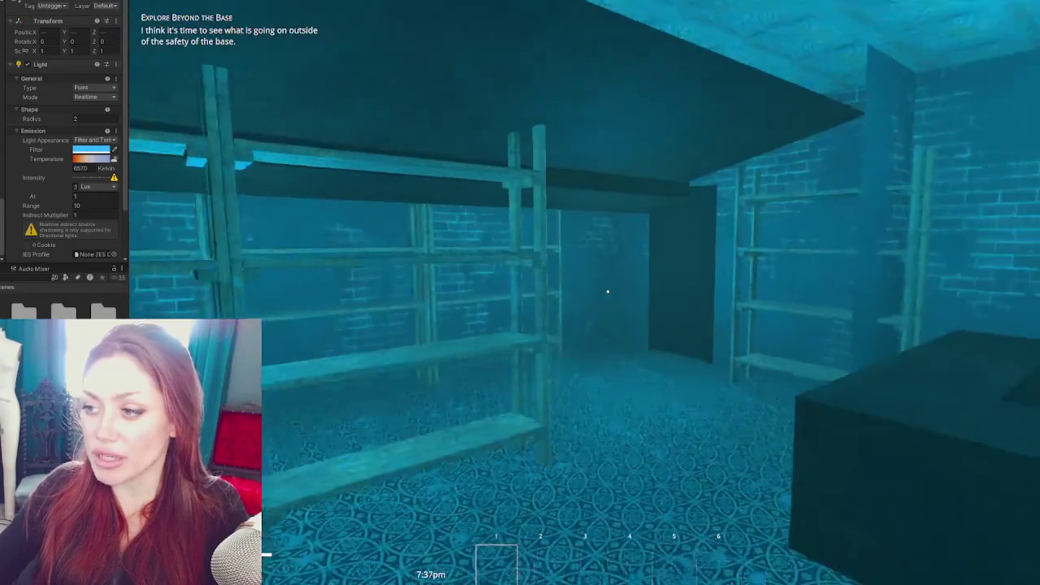
Turn back, open the door outside and walk through to the inn room doorway
key(w)
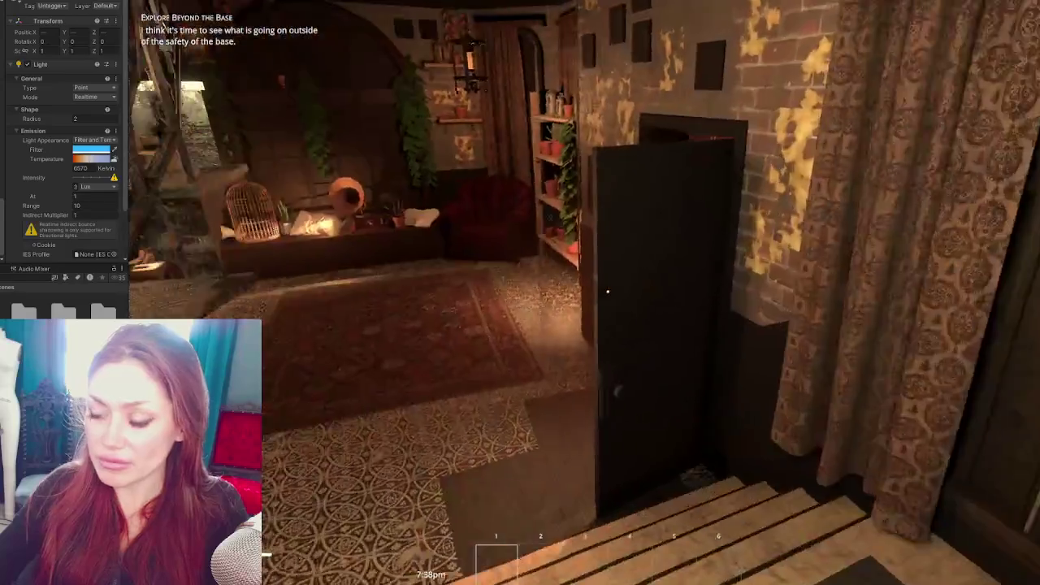
key(e)
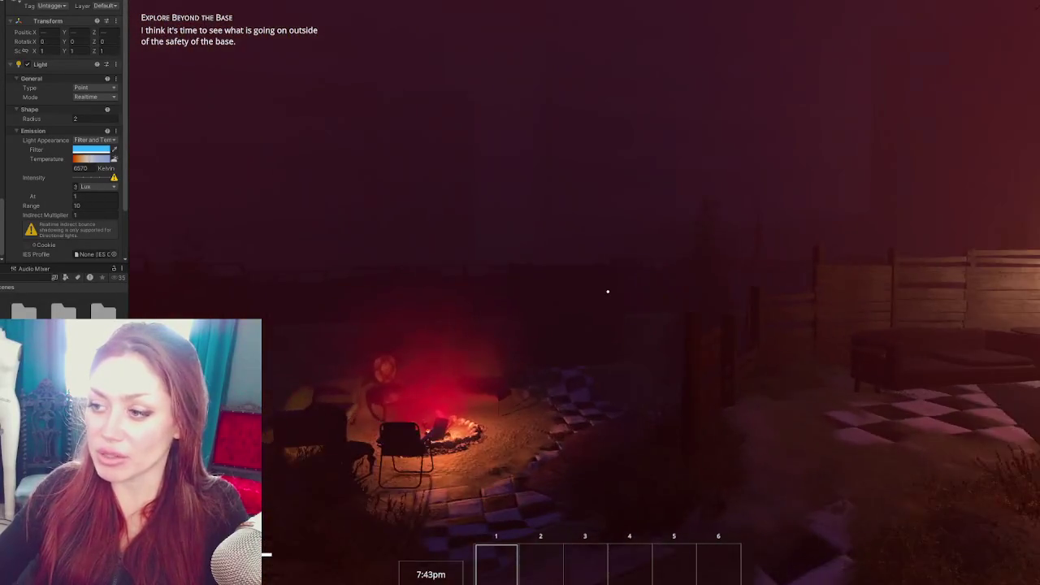
key(w)
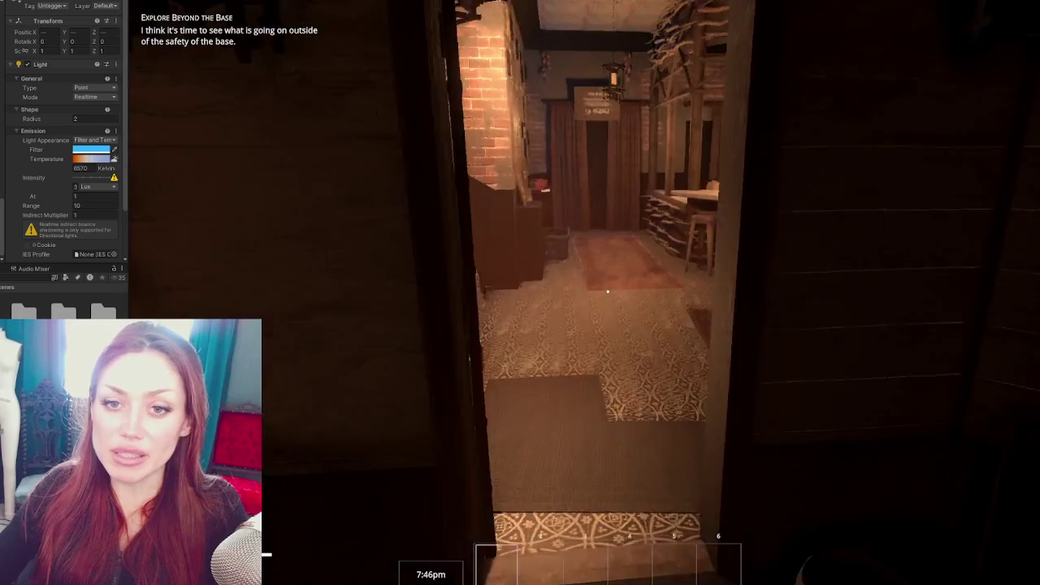
key(w)
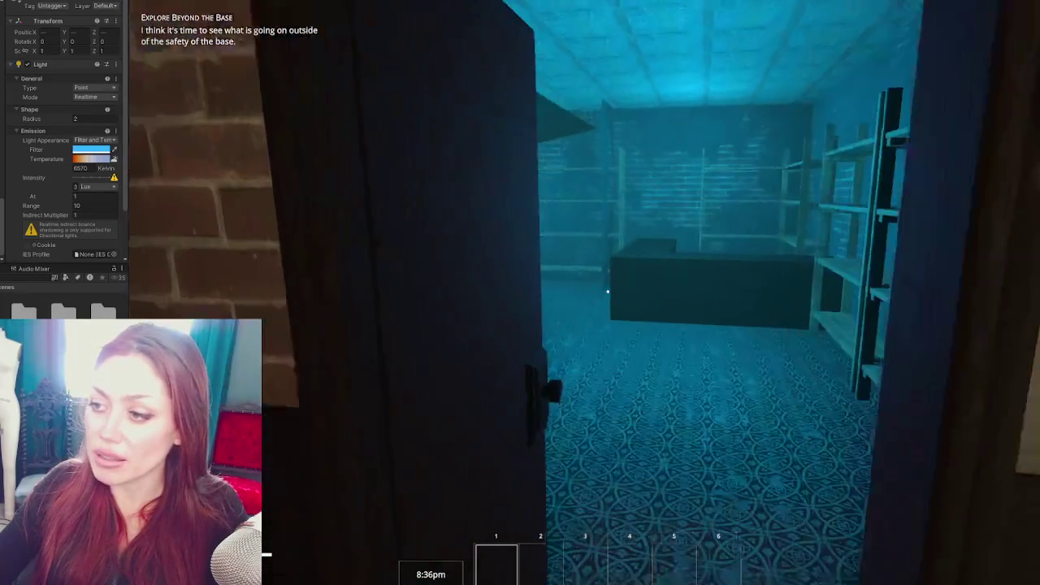
Walk into the blue storage room, back out, and return inside
key(w)
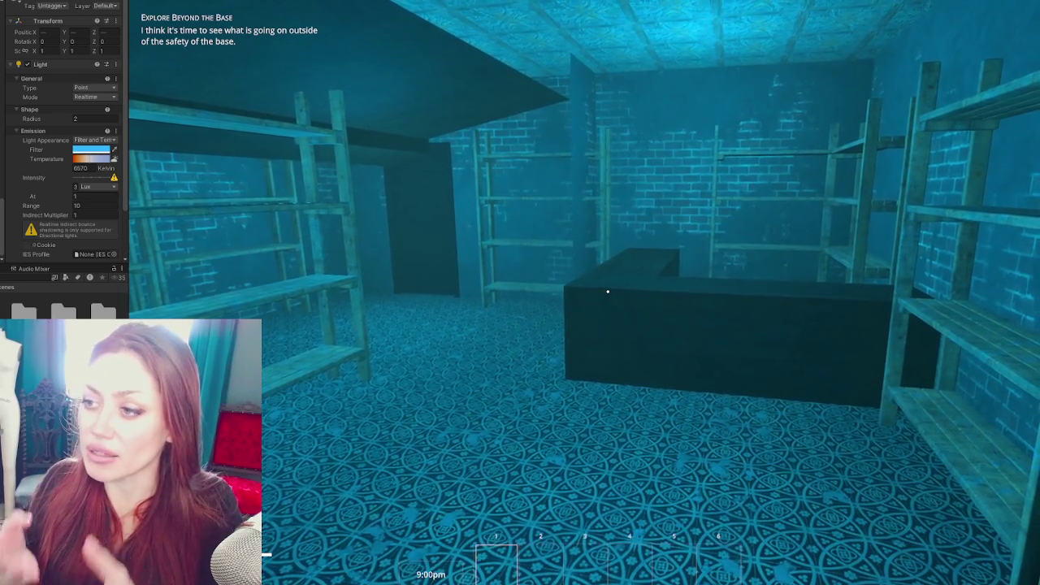
key(s)
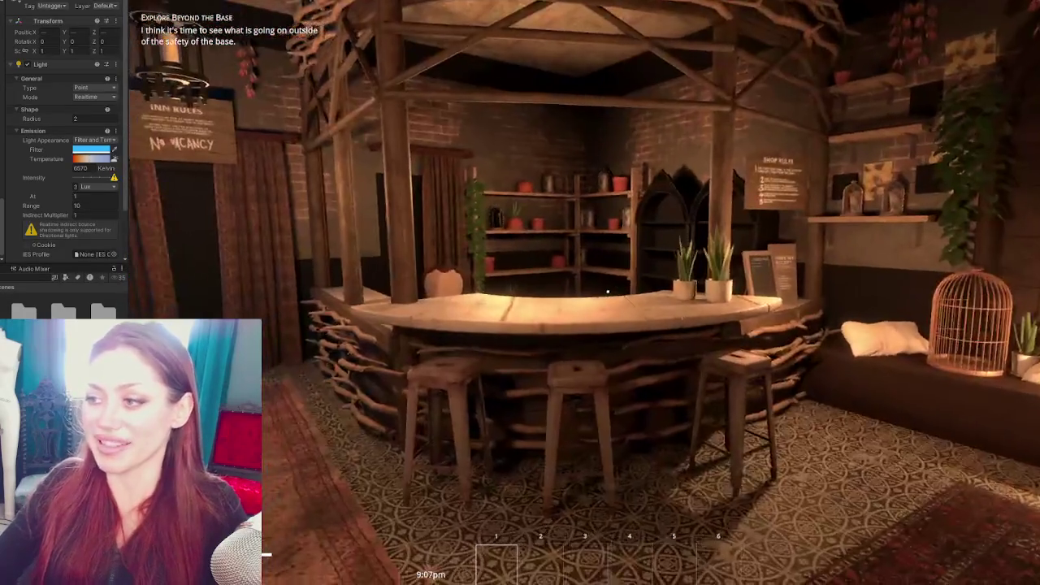
mouse_move(608, 290)
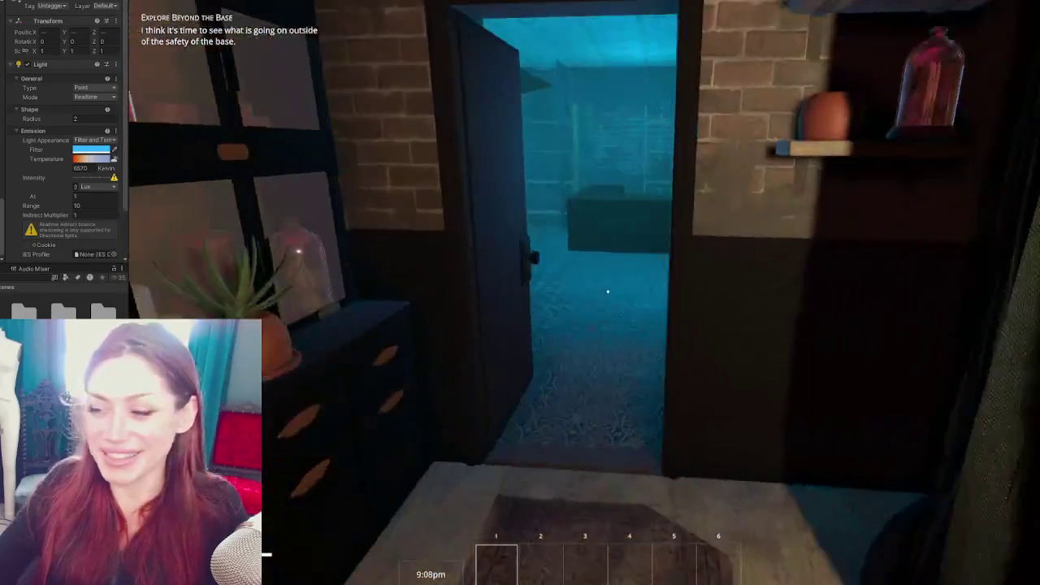
key(w)
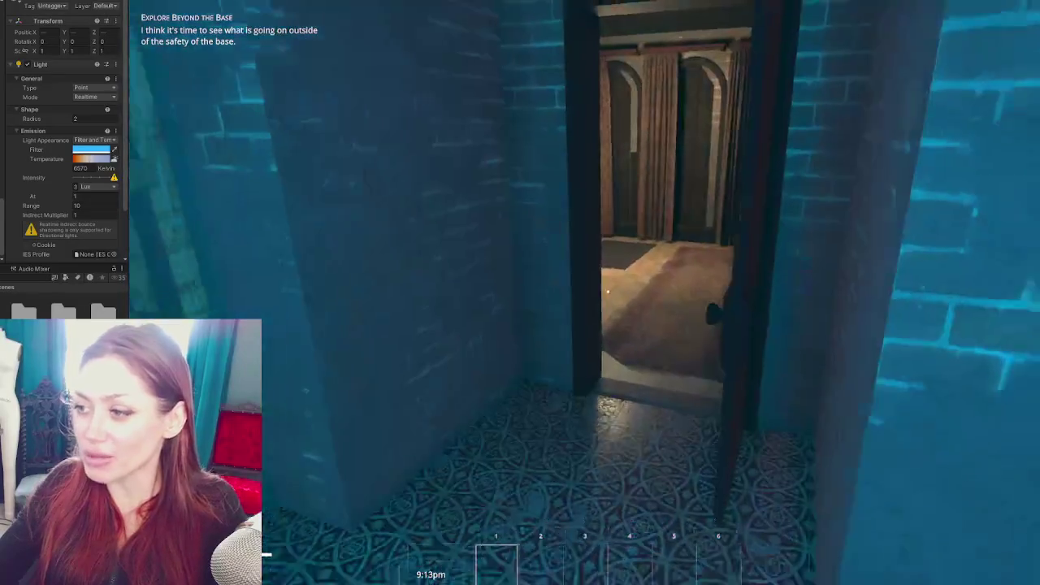
Walk through the curtained room to the shelving and inspect the counter and shelves up close
key(w)
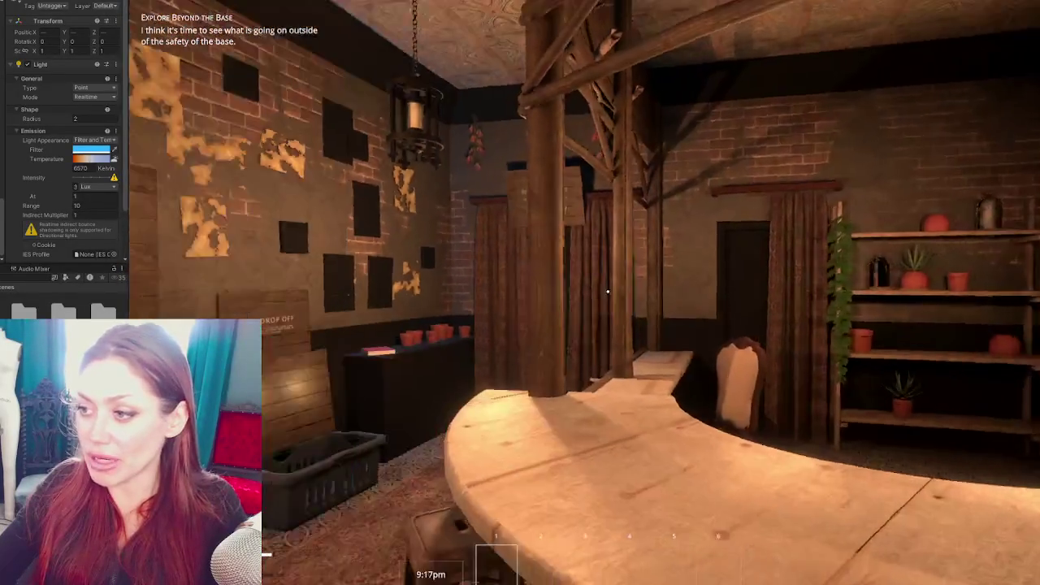
key(w)
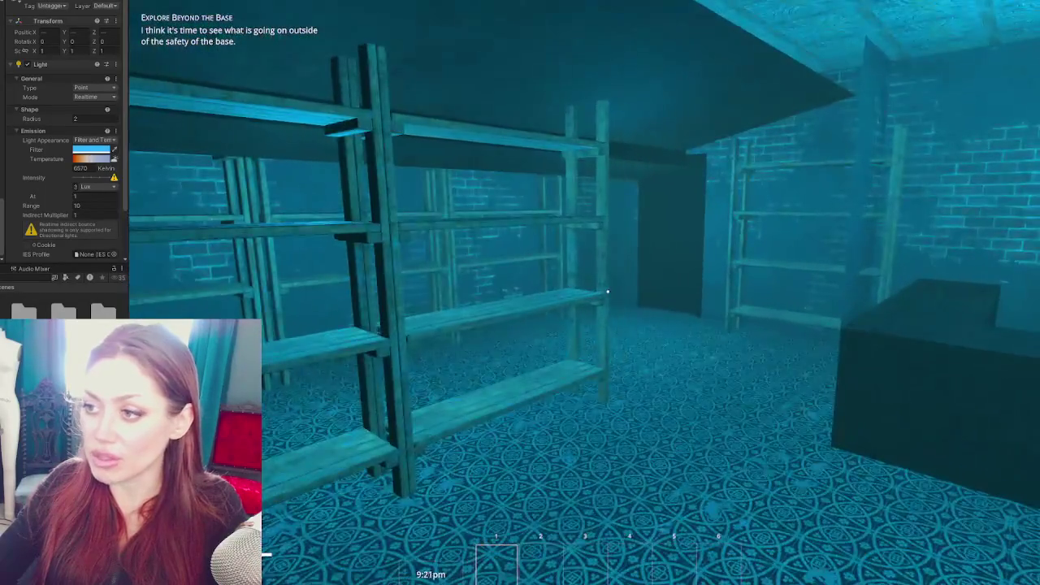
key(w)
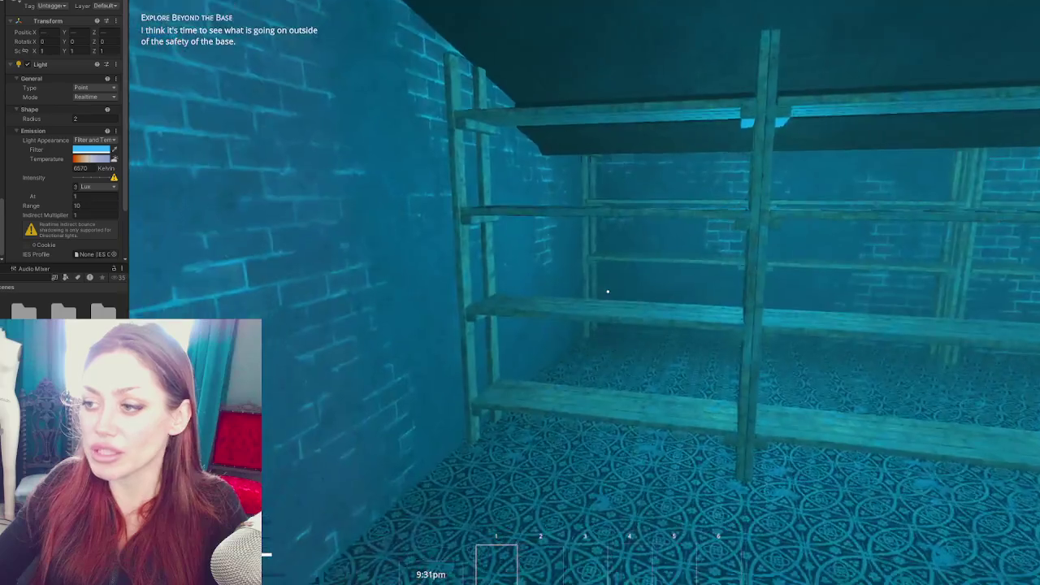
key(w)
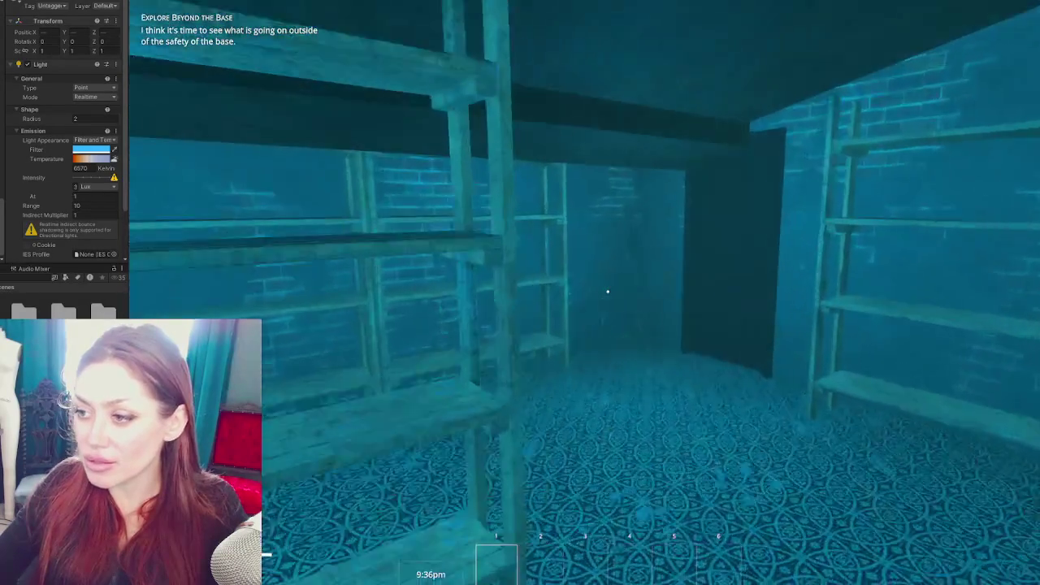
key(s)
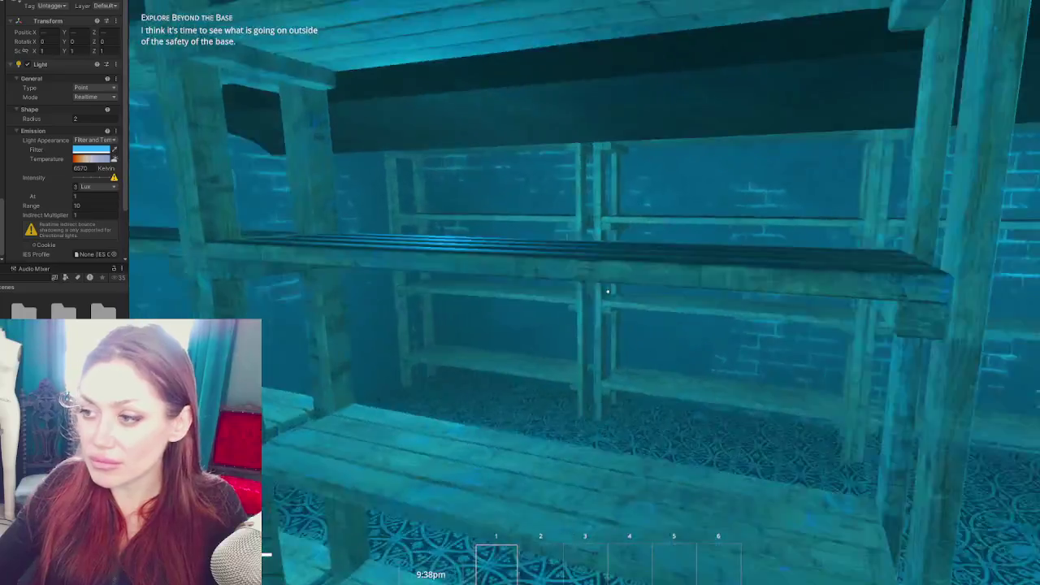